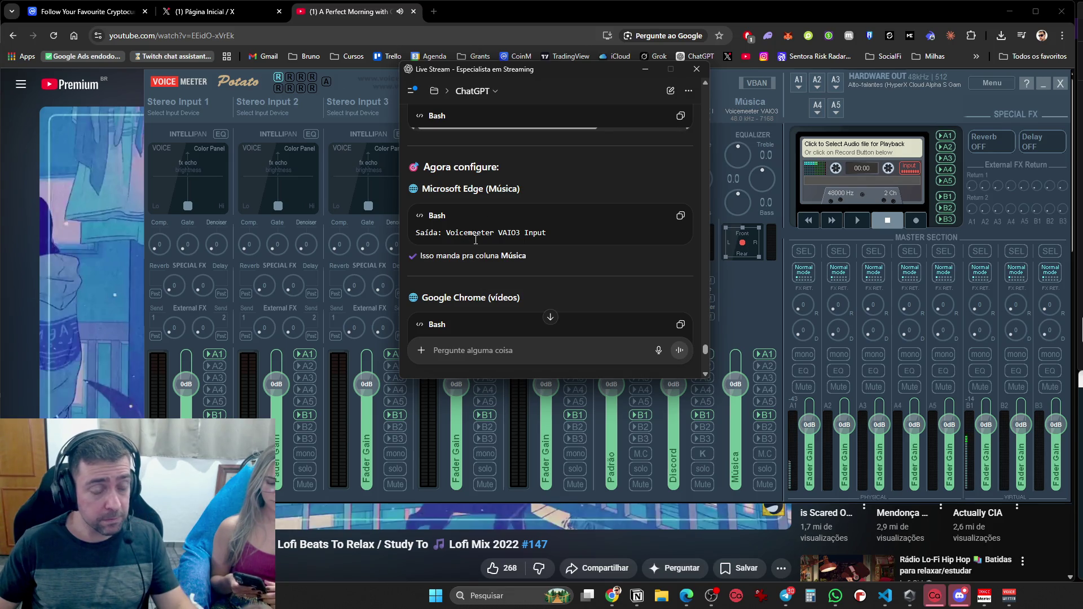
Read ChatGPT's Voicemeeter steps to the end and ask 'agora a configuracao do obs'
scroll(477, 243, "down", 2)
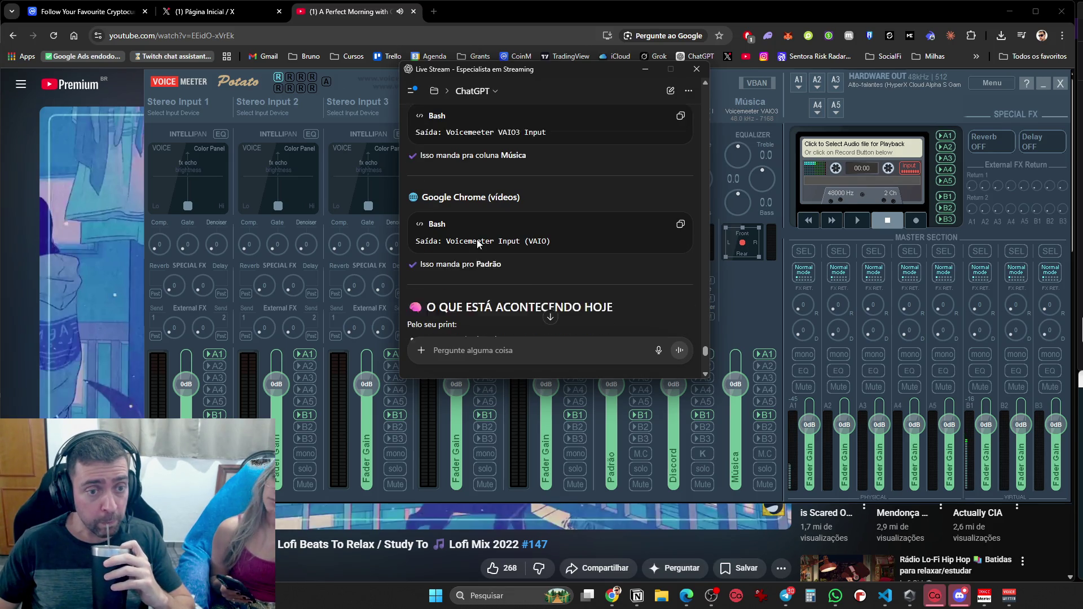
scroll(485, 253, "down", 3)
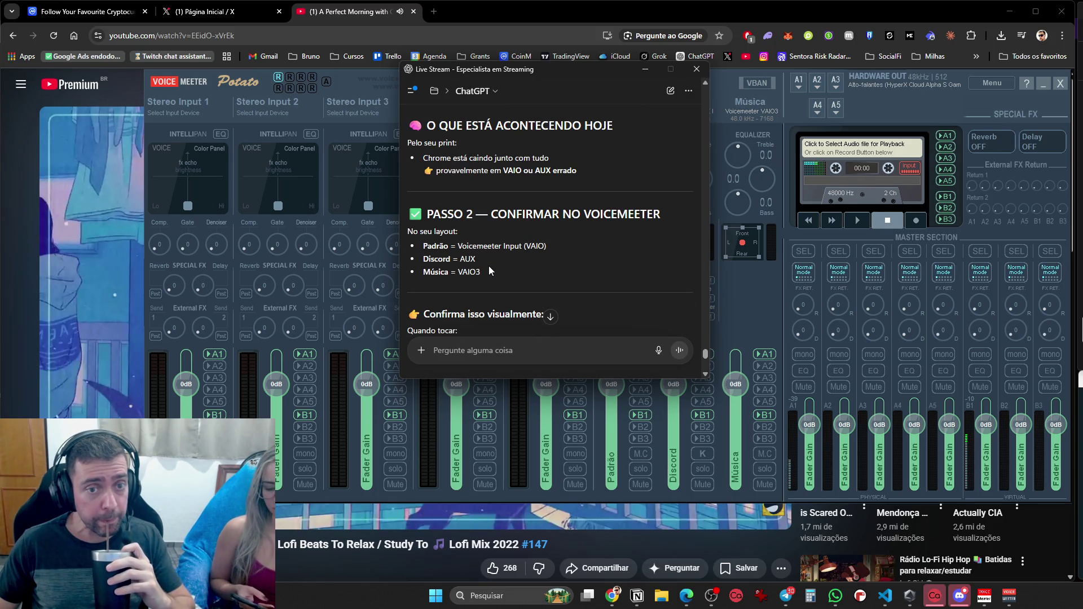
scroll(489, 268, "down", 5)
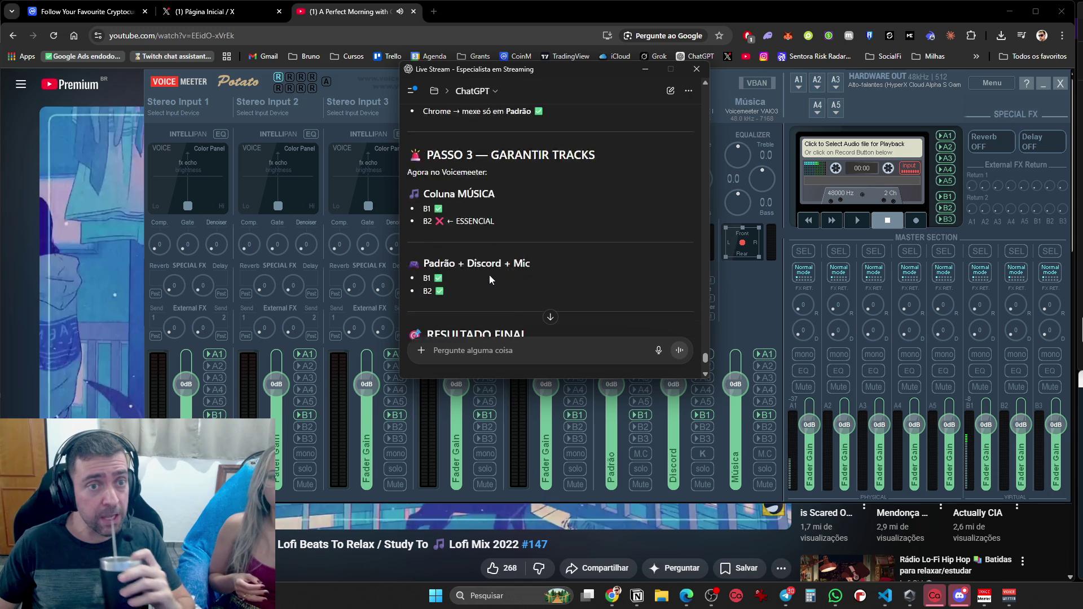
scroll(489, 276, "down", 6)
scroll(489, 280, "down", 1)
type("agora a configuracao do obs")
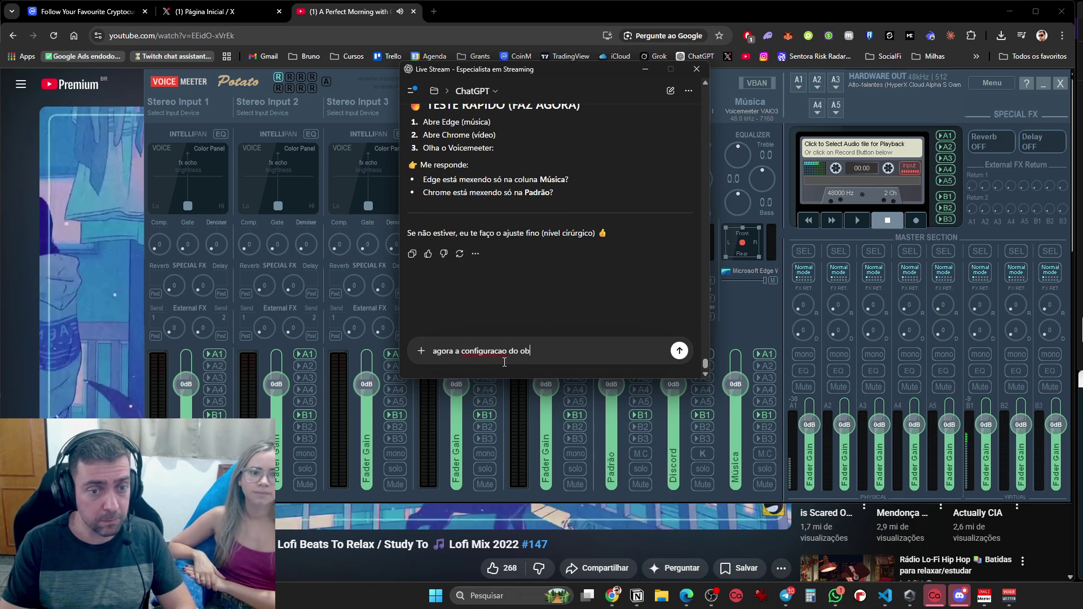
key("Return")
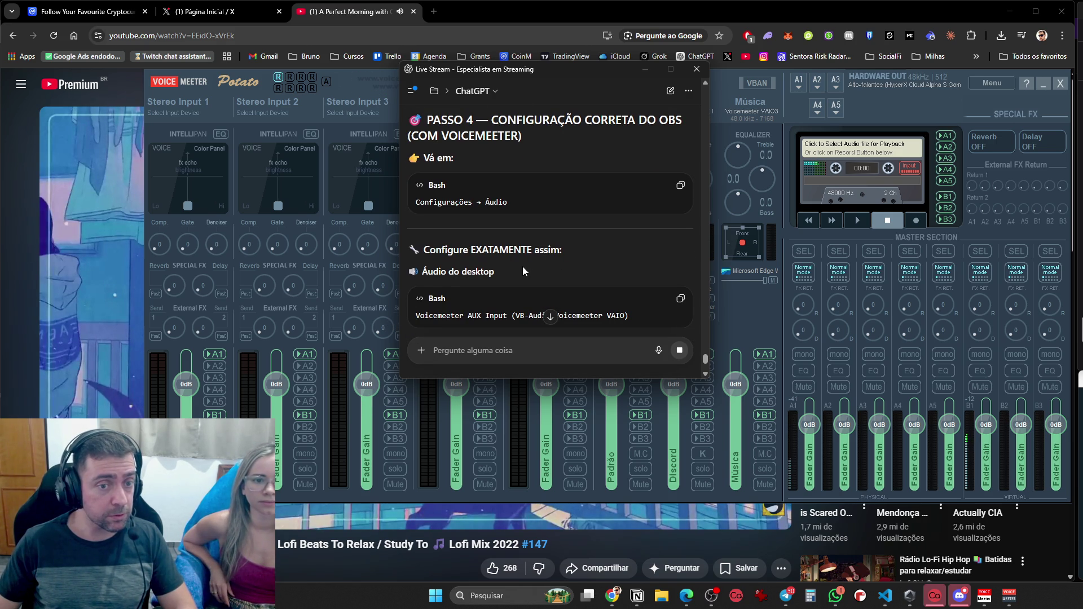
Read through ChatGPT's OBS audio reply down to the setup summary and final test
scroll(522, 270, "down", 1)
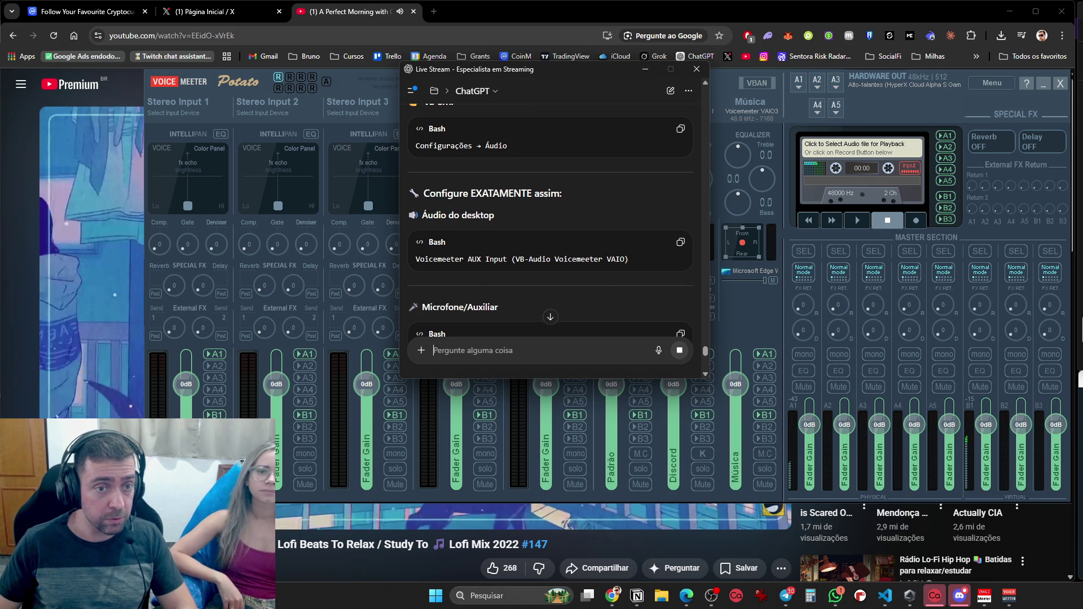
scroll(466, 215, "down", 2)
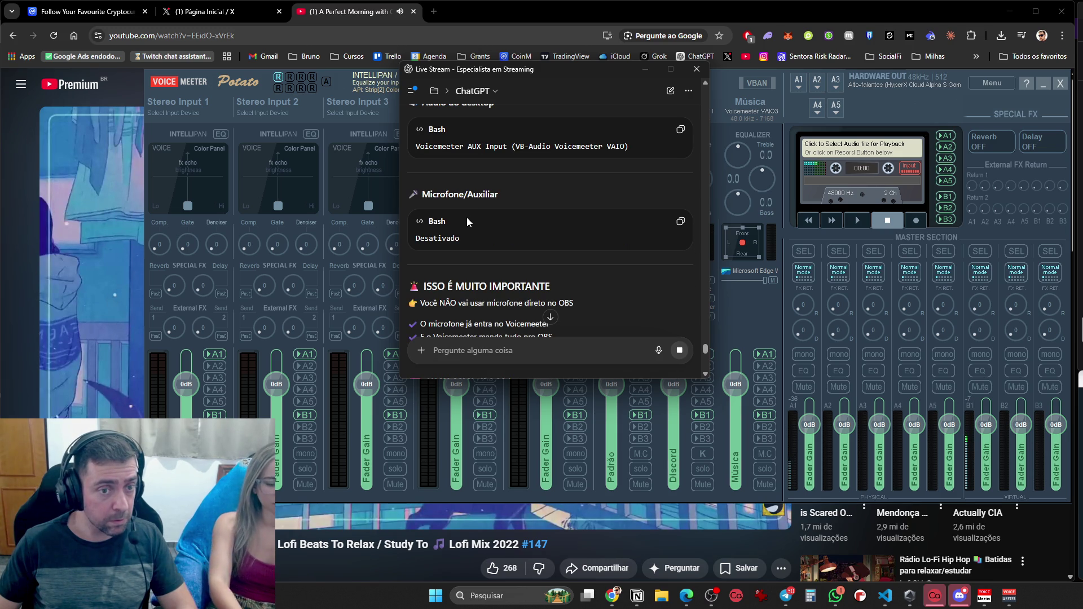
scroll(467, 225, "down", 3)
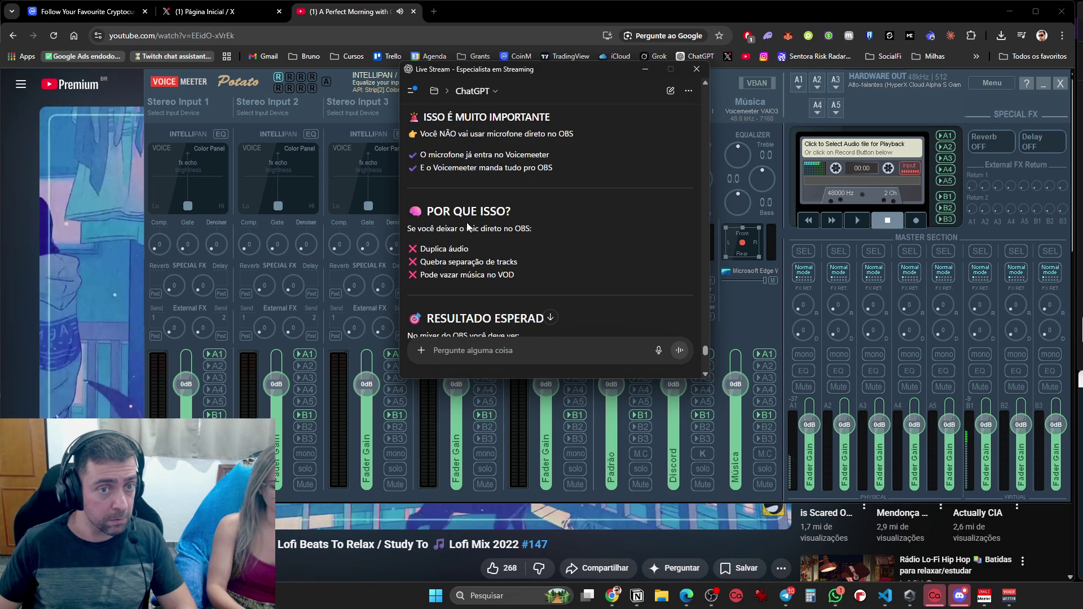
scroll(467, 226, "down", 6)
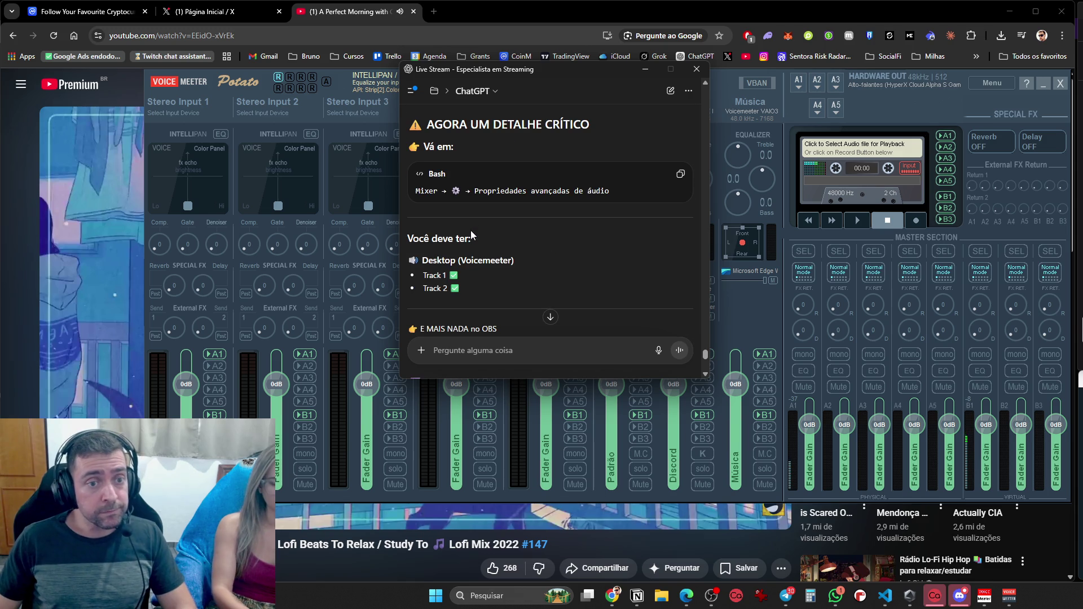
scroll(462, 224, "down", 7)
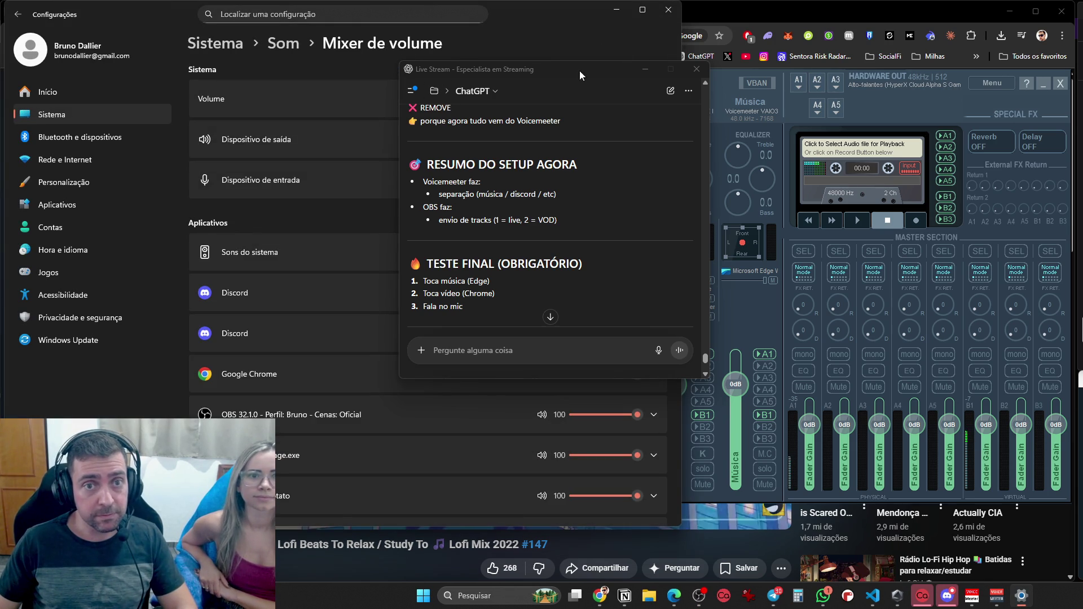
Move the chat window aside and expand Google Chrome's row, showing output on Voicemeeter AUX Input
left_click_drag(581, 76, 917, 74)
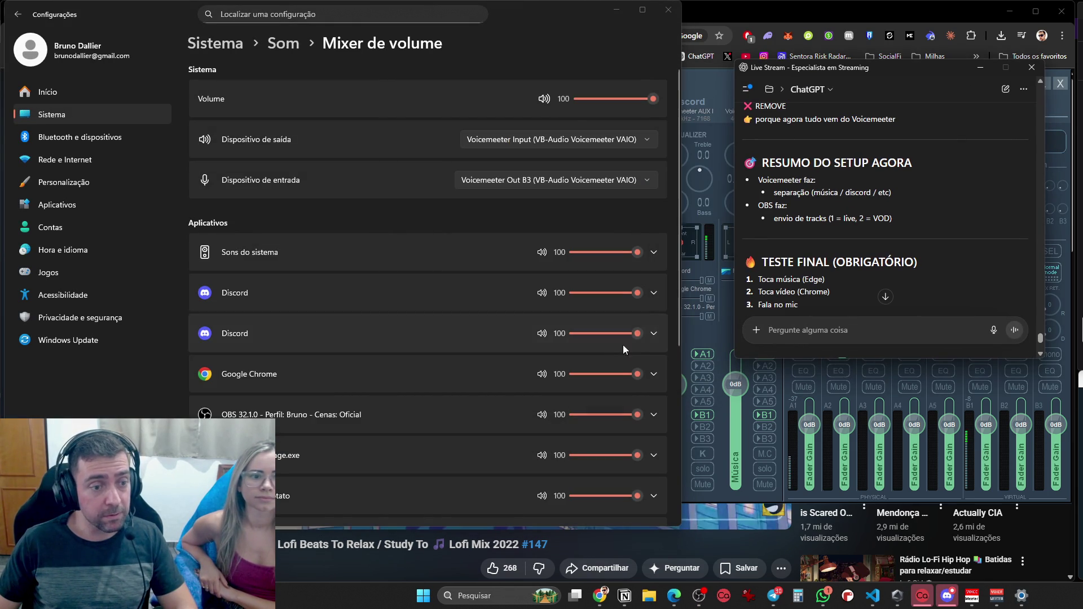
left_click(653, 375)
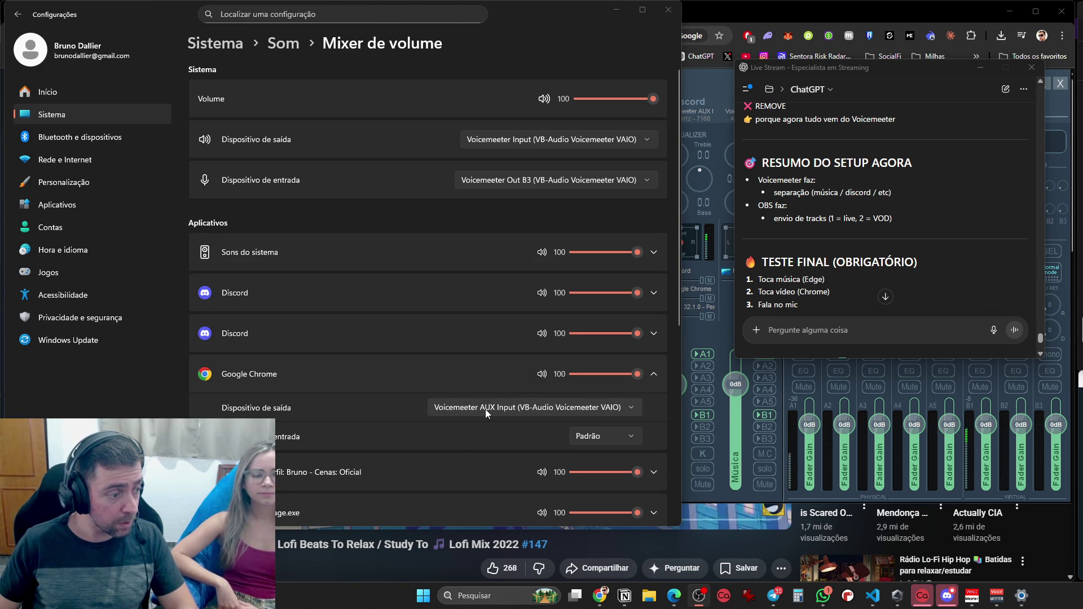
scroll(510, 435, "down", 5)
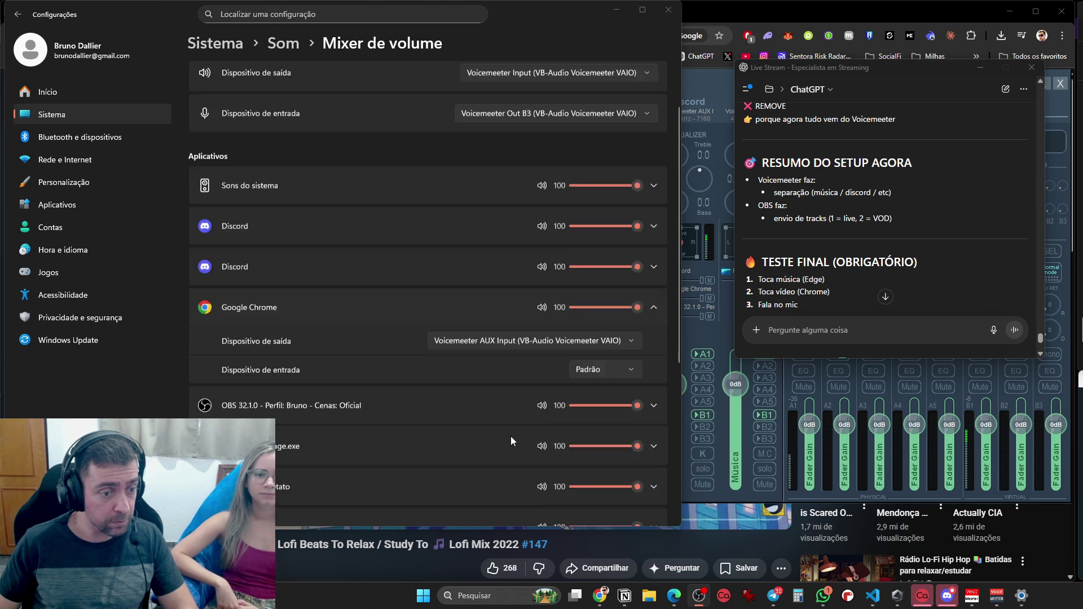
scroll(512, 435, "up", 1)
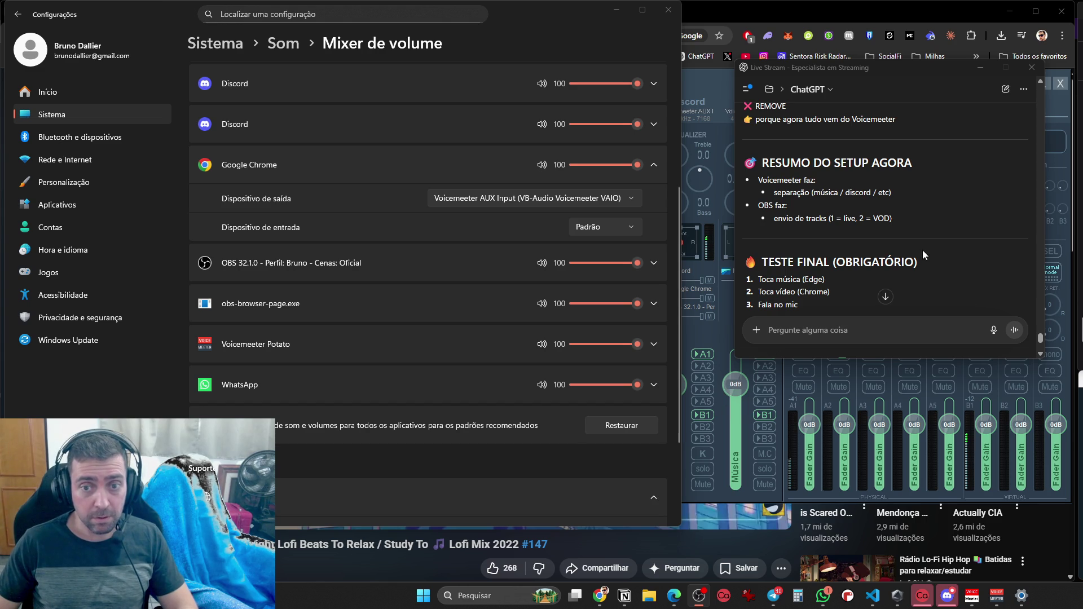
left_click_drag(867, 73, 585, 98)
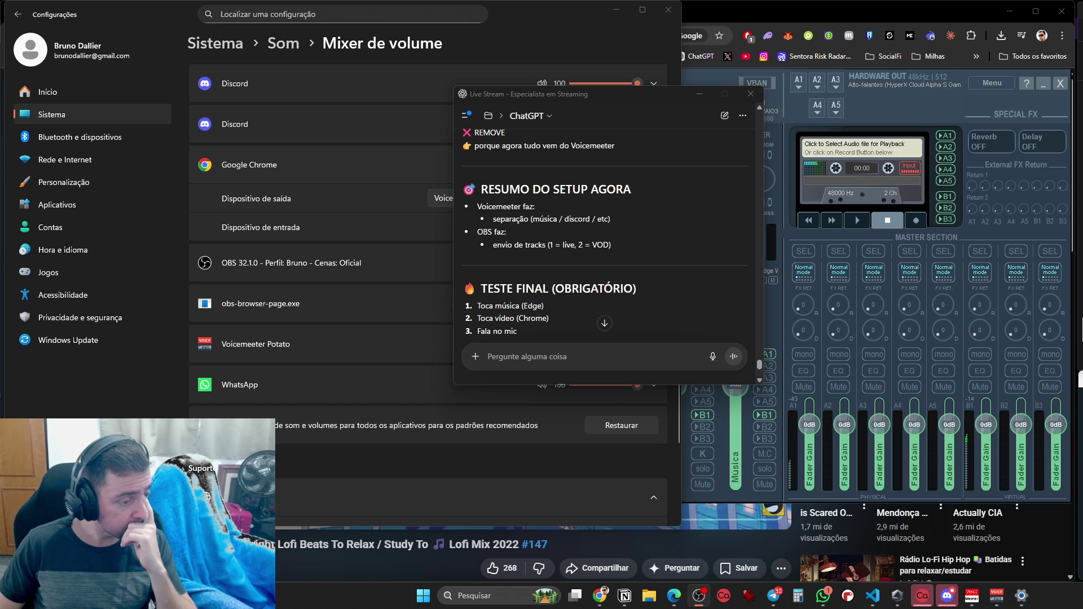
left_click(878, 90)
Move the ChatGPT window off-screen and enable bus B2 on the Discord strip
left_click_drag(705, 104, 1082, 169)
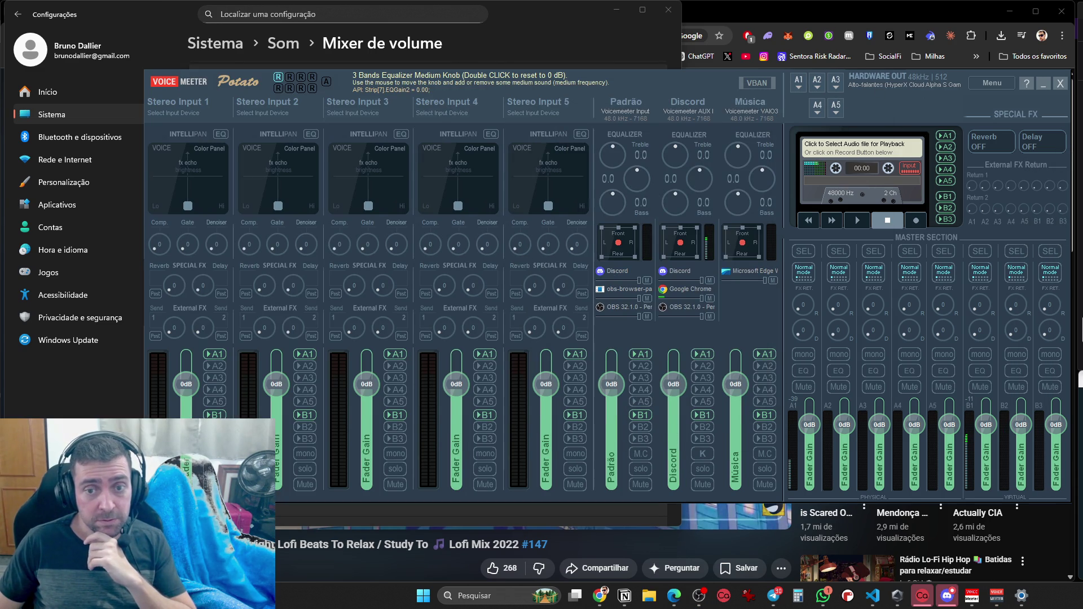
left_click(703, 427)
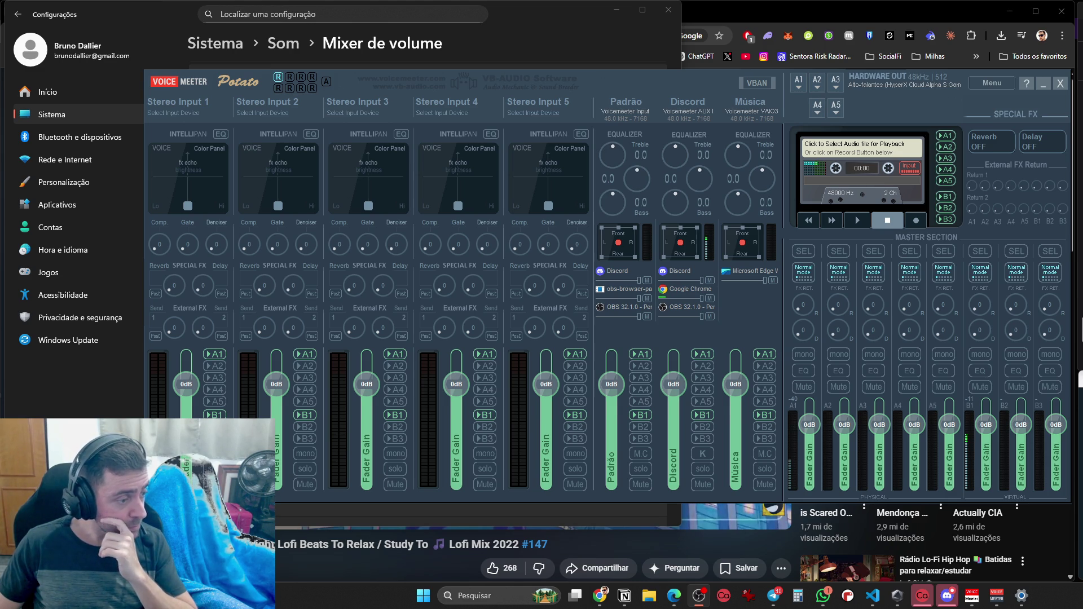
In OBS audio settings, try Voicemeeter VAIO3 Input, then Padrão, as desktop audio
key("alt+Tab")
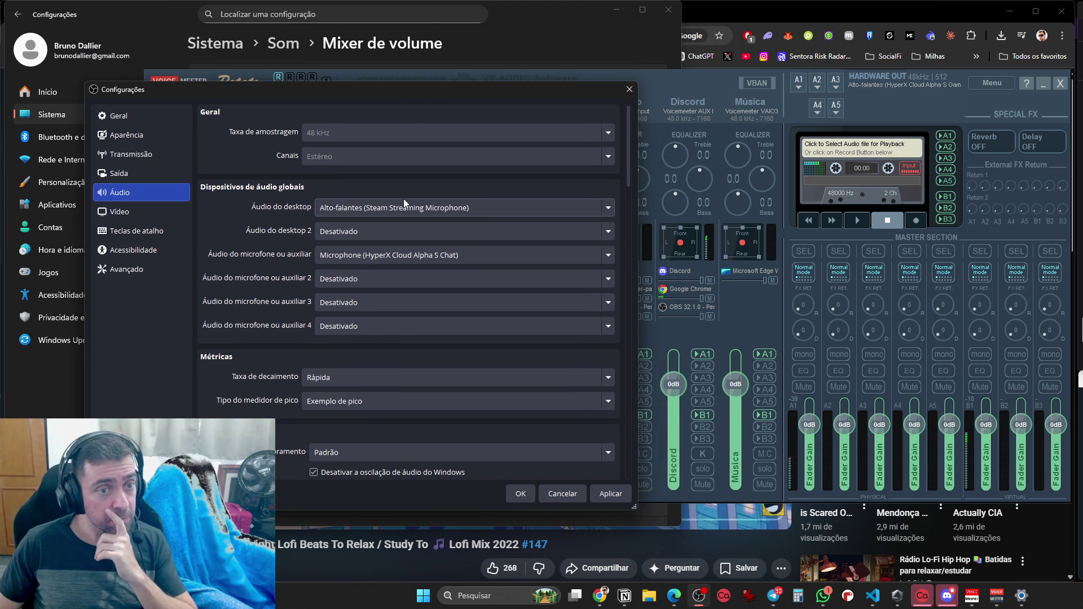
left_click(603, 496)
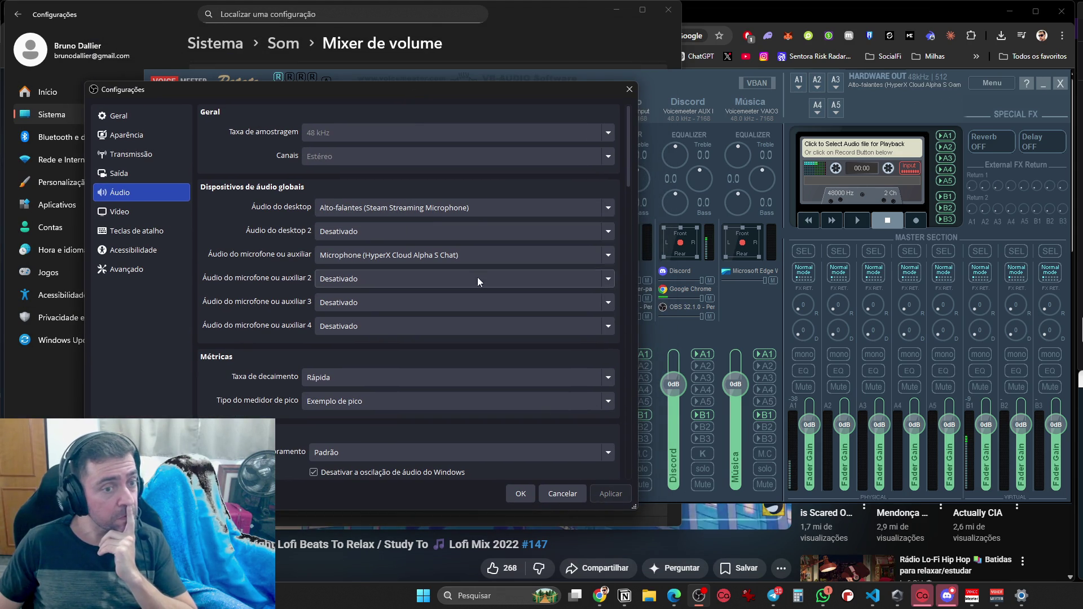
left_click(372, 211)
left_click(375, 223)
left_click(614, 500)
left_click(380, 211)
scroll(390, 229, "up", 2)
left_click(391, 252)
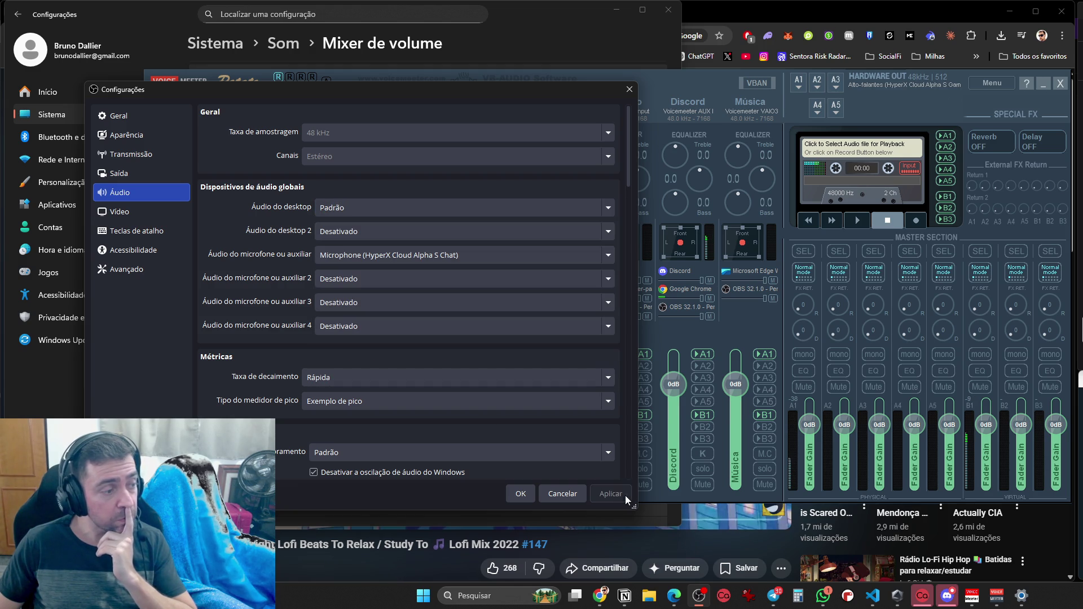
Try Steam Streaming Microphone, HyperX earphone and HyperX Cloud Alpha S Game speakers as desktop audio
left_click(408, 209)
left_click(406, 312)
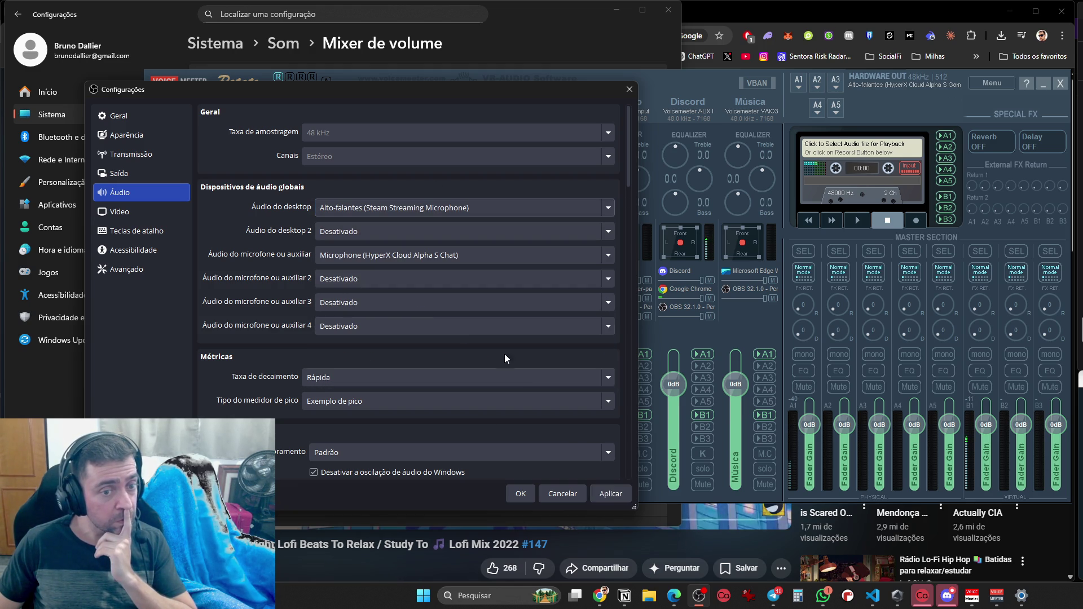
left_click(609, 499)
left_click(417, 207)
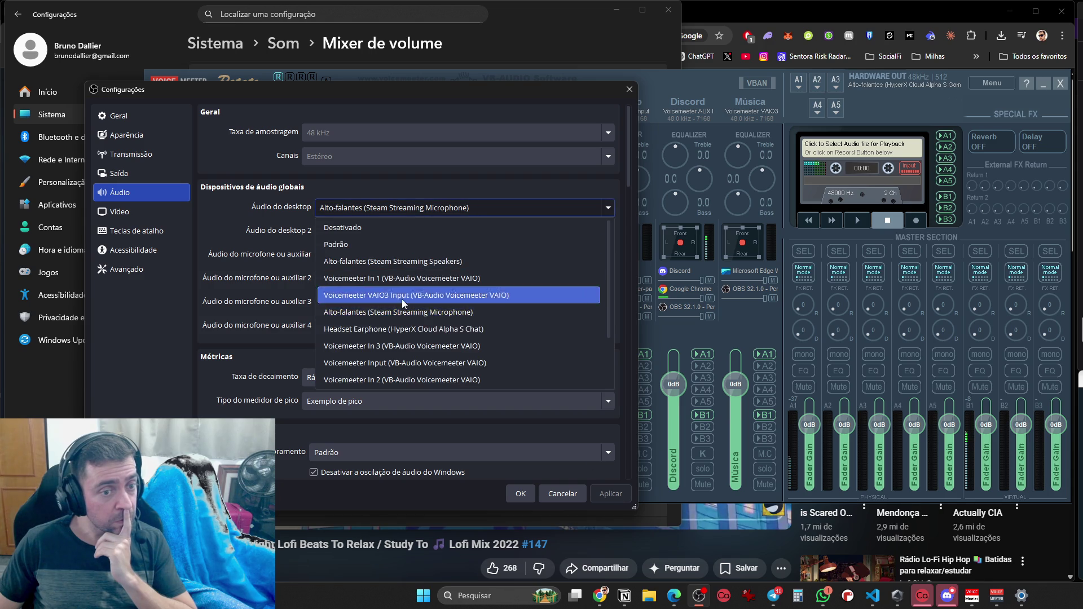
left_click(398, 329)
left_click(608, 495)
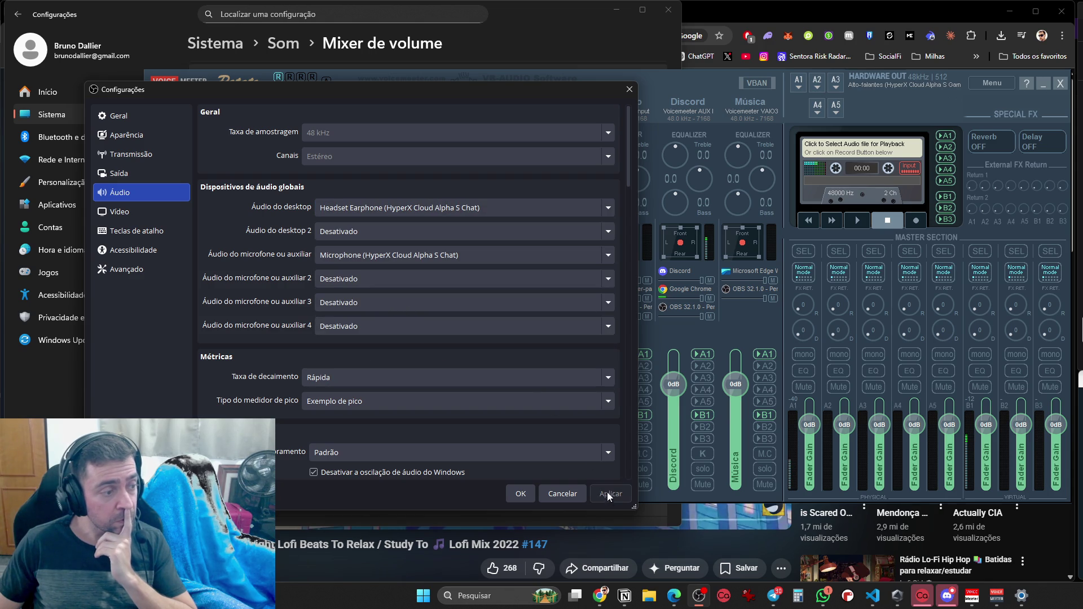
left_click(412, 207)
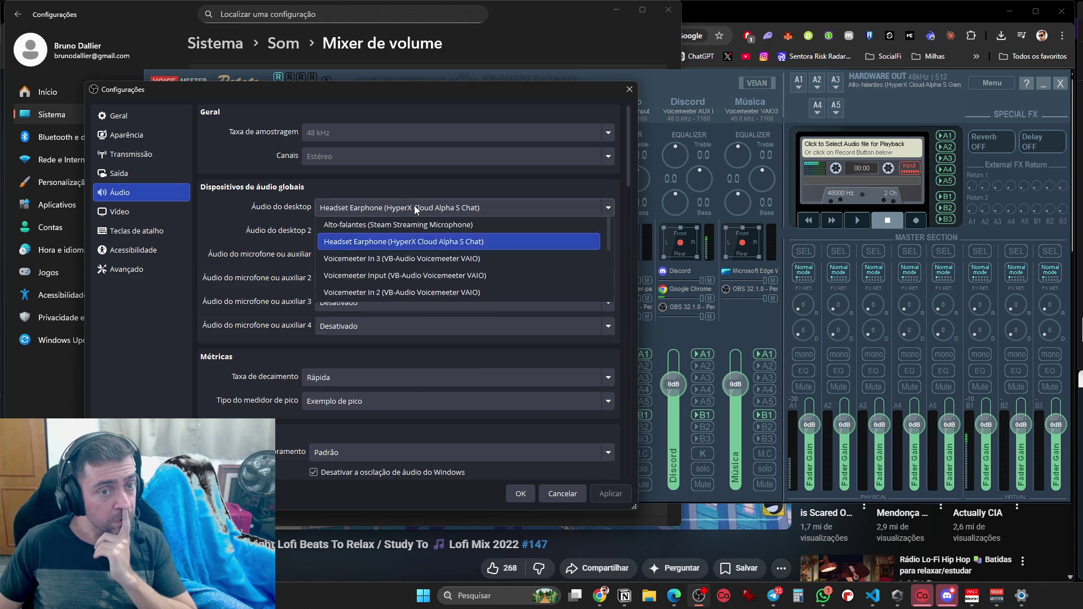
left_click(418, 367)
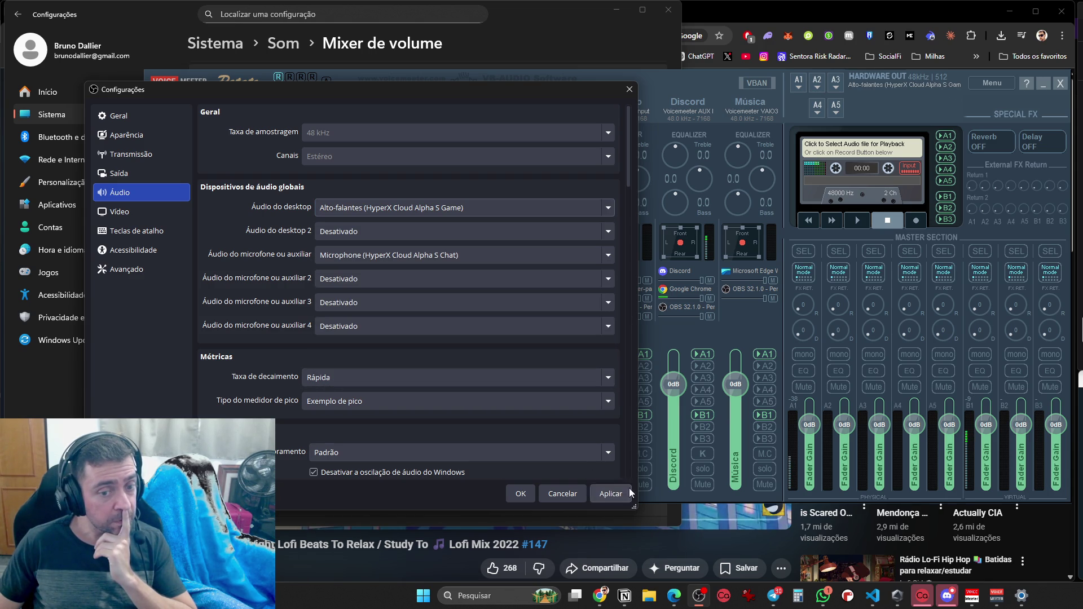
Set desktop audio to Voicemeeter AUX Input (VB-Audio Voicemeeter VAIO) and apply it
left_click(465, 206)
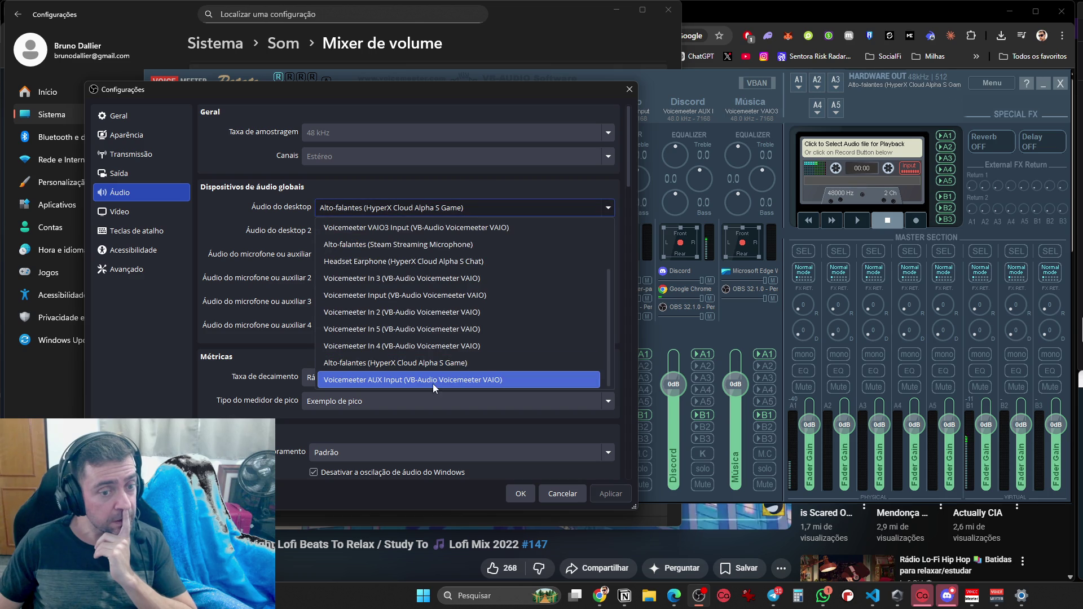
left_click(434, 378)
left_click(626, 497)
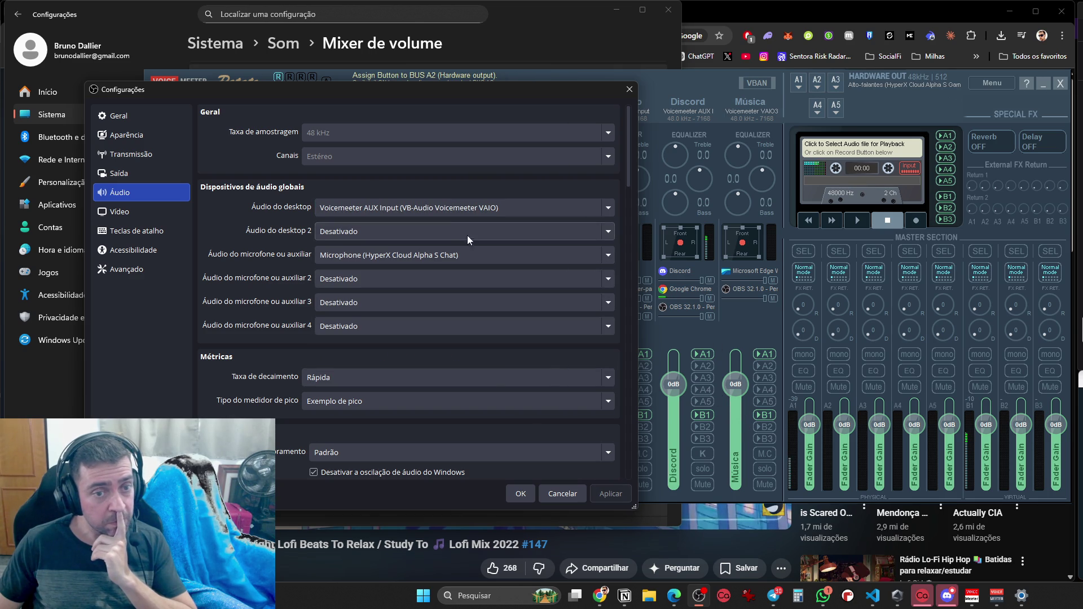
left_click(394, 207)
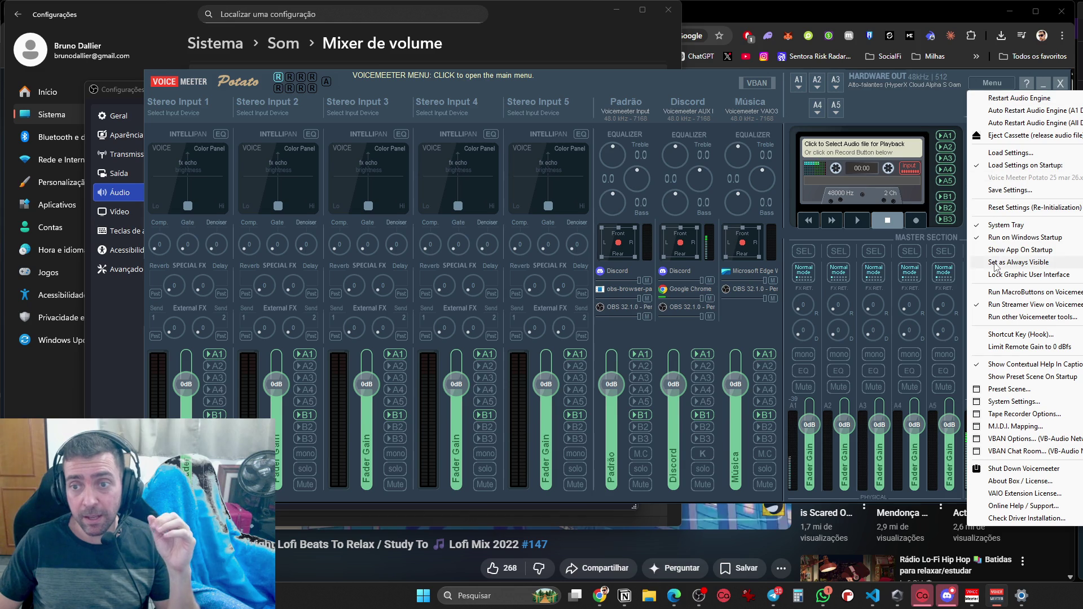
Load settings from Voice Meeter Potato 25 mar 26.xml in G:\Meu Drive\back up
left_click(1024, 167)
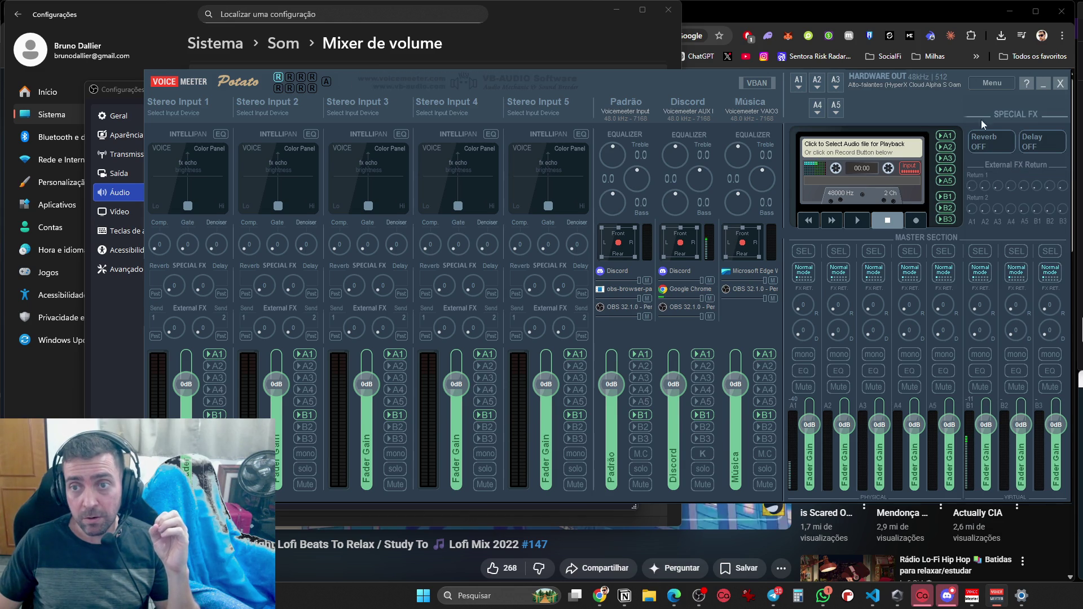
left_click(991, 83)
left_click(991, 156)
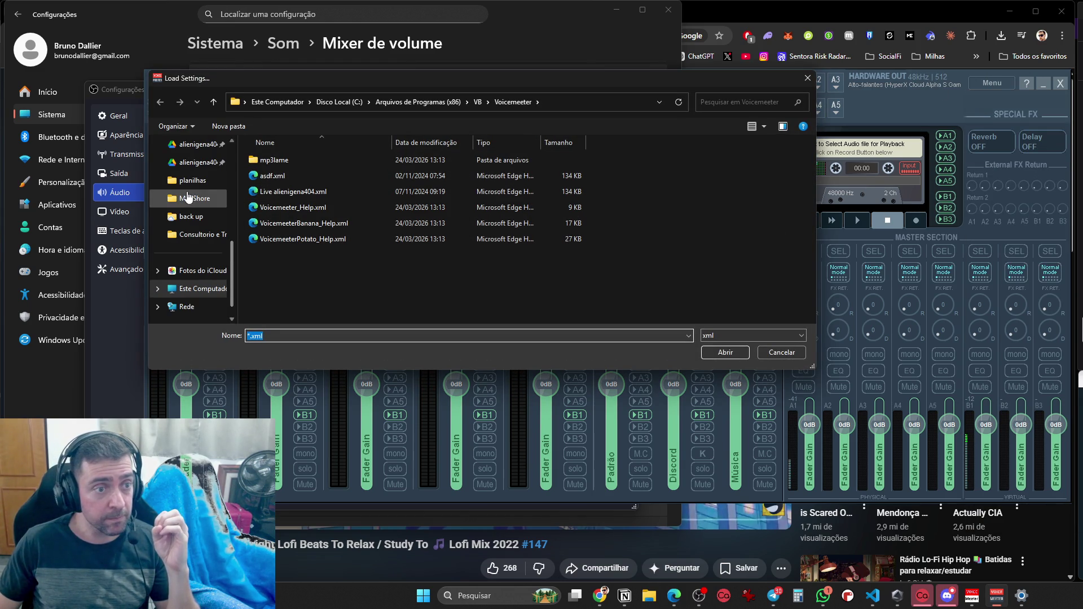
scroll(192, 279, "down", 1)
left_click(198, 279)
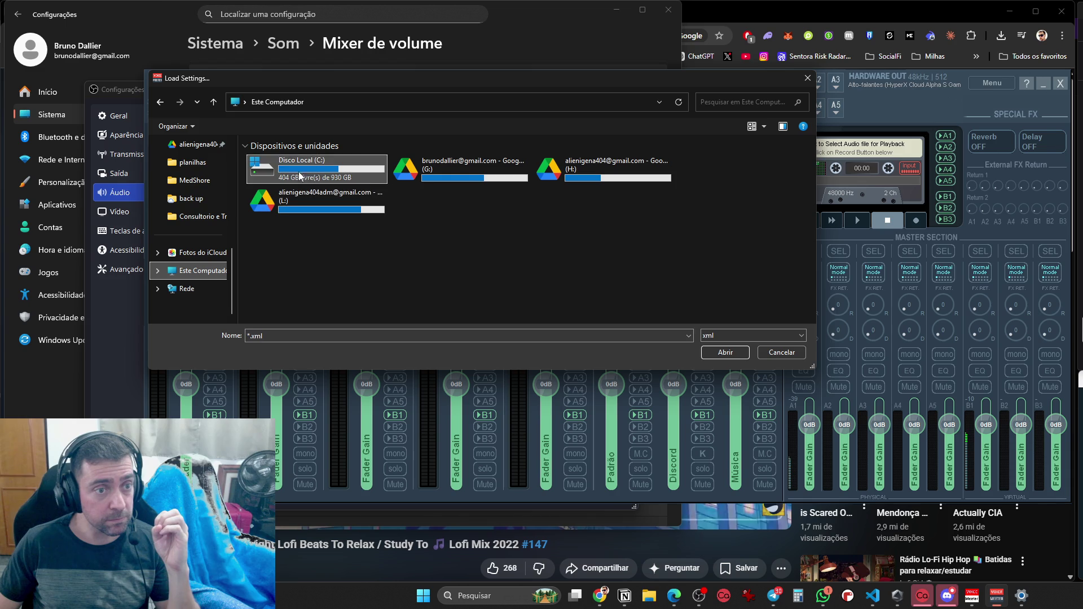
double_click(437, 169)
double_click(275, 164)
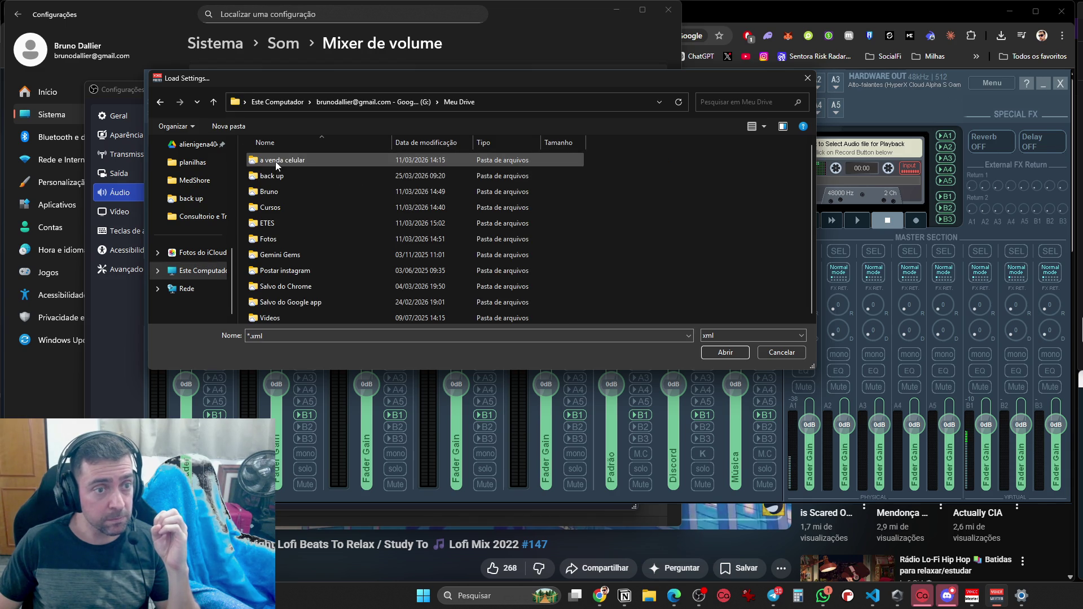
double_click(277, 176)
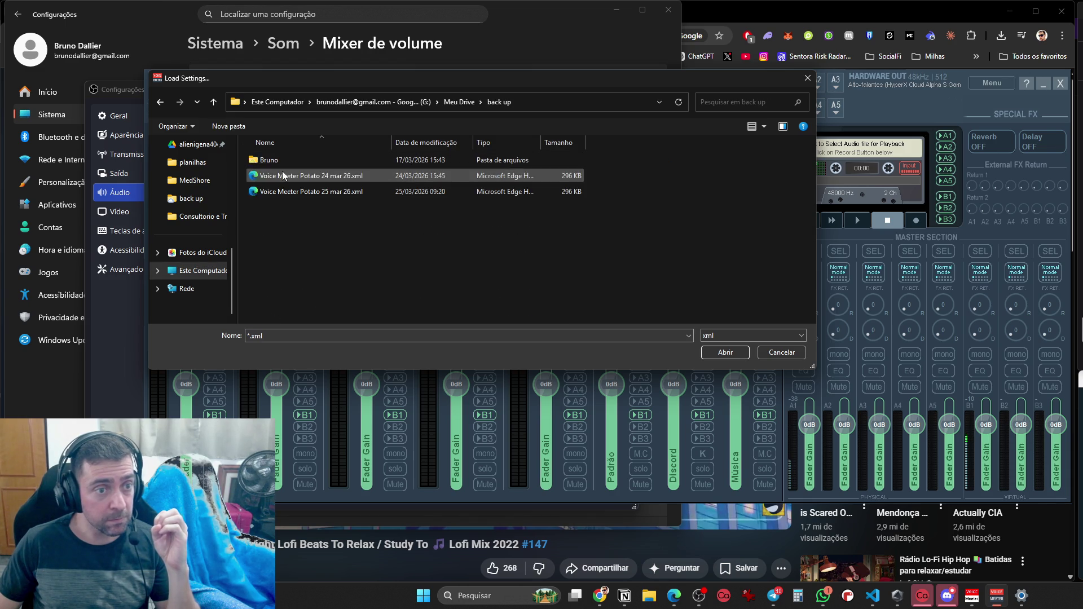
left_click(320, 192)
left_click(727, 353)
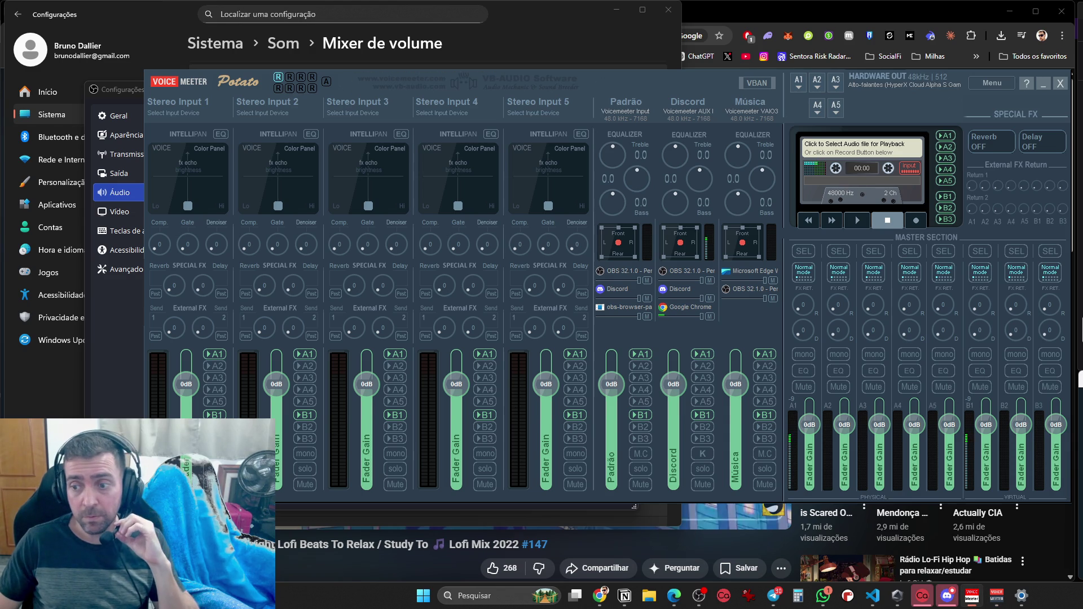
Choose Voicemeeter AUX Input for OBS desktop audio and confirm with OK
left_click(699, 595)
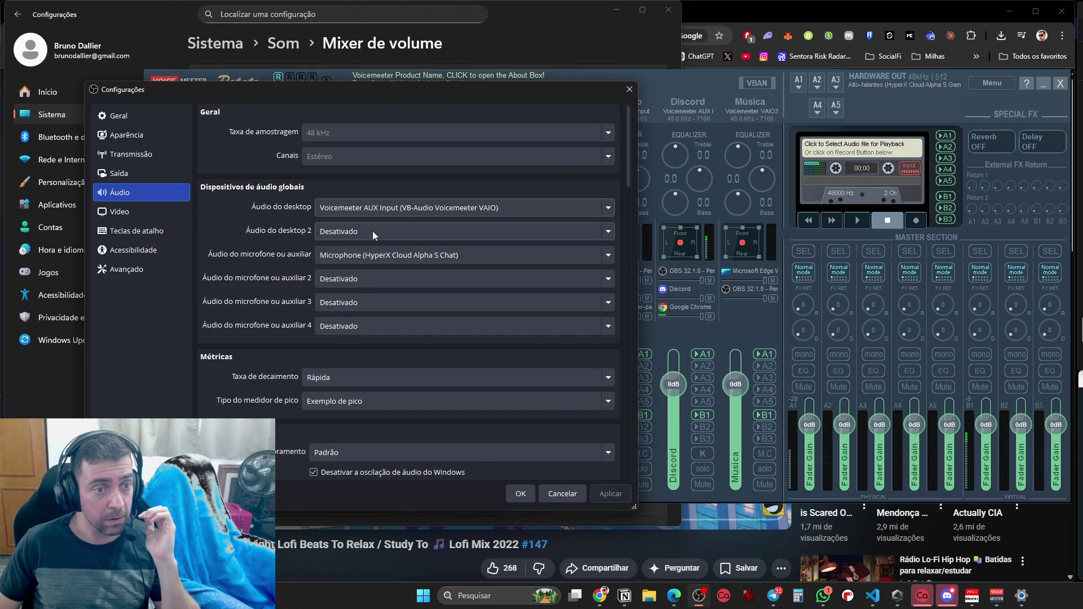
left_click(383, 255)
left_click(392, 202)
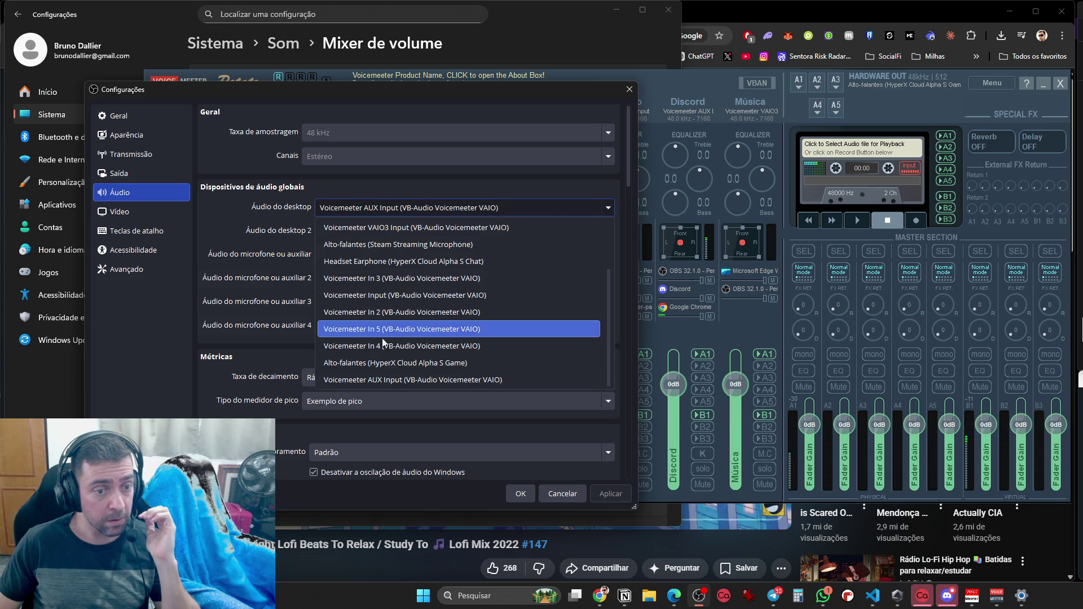
left_click(412, 380)
left_click(515, 497)
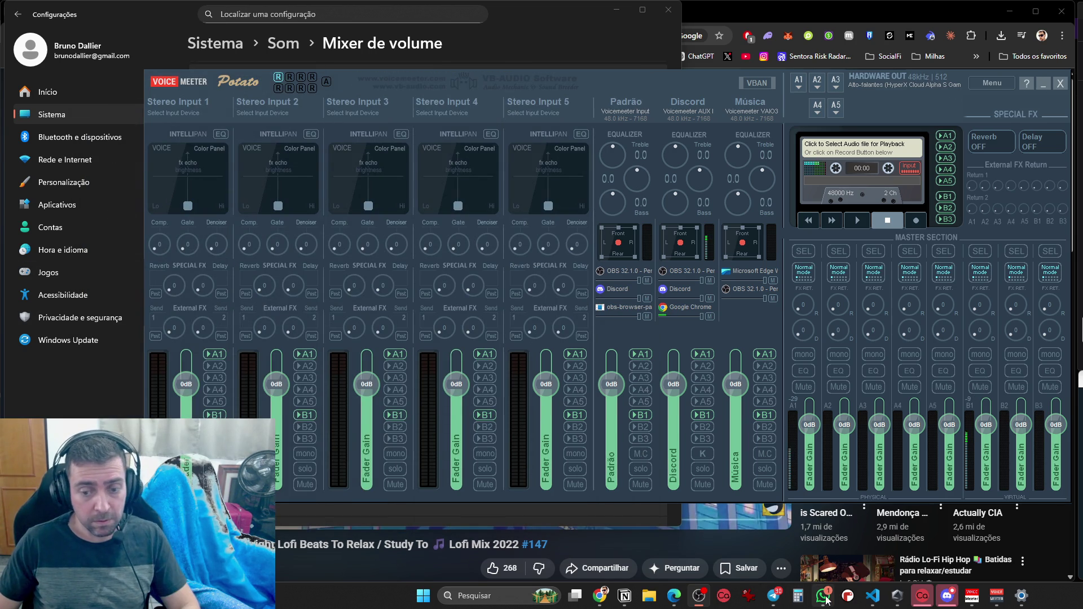
Search the Start menu for 'painel de controle' and launch Control Panel
key("super")
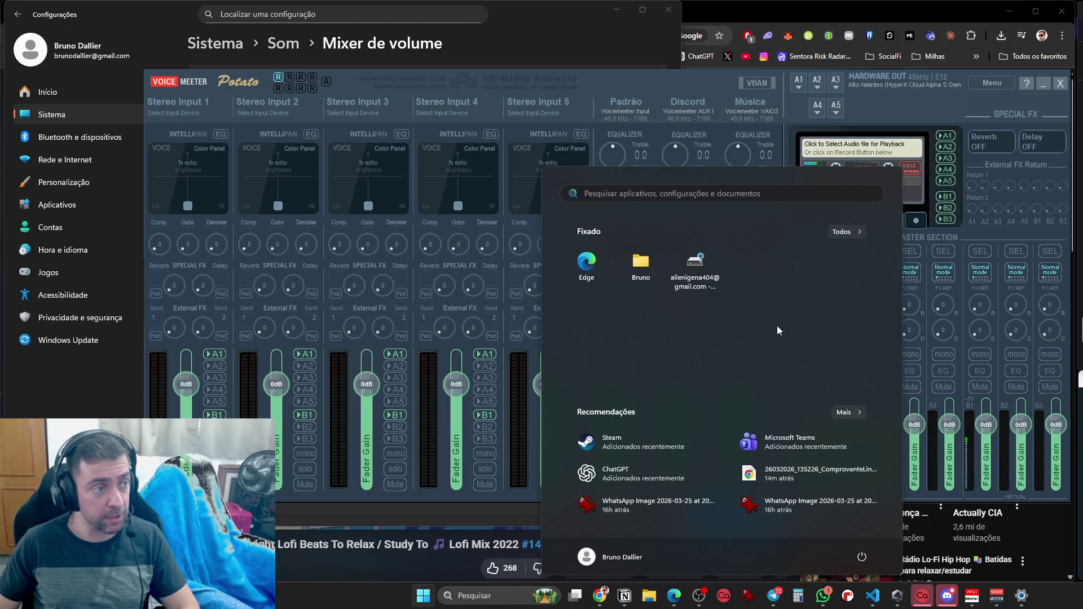
type("edge")
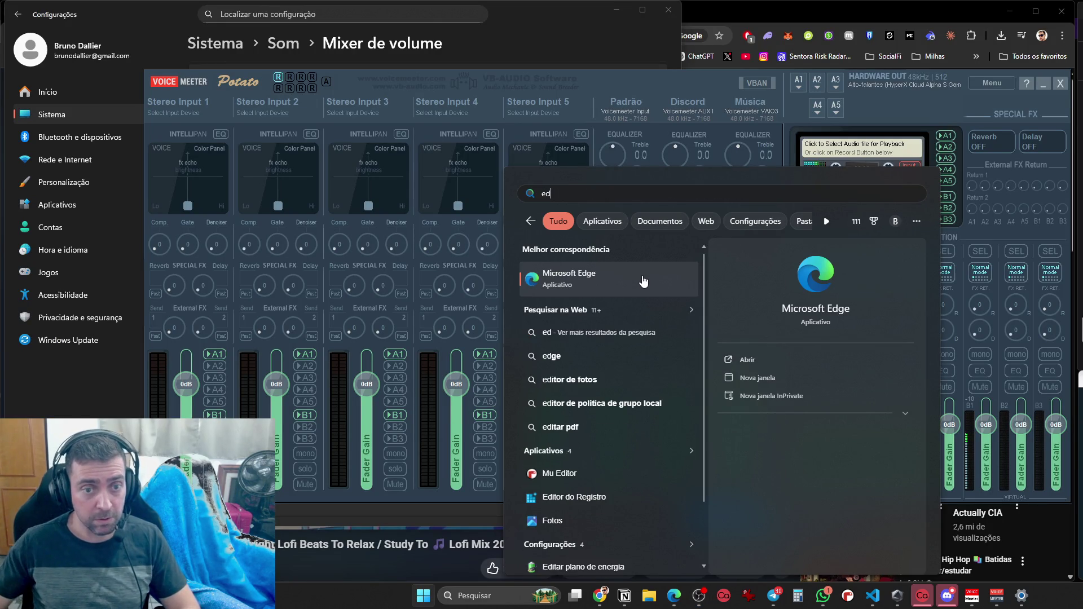
key("Return")
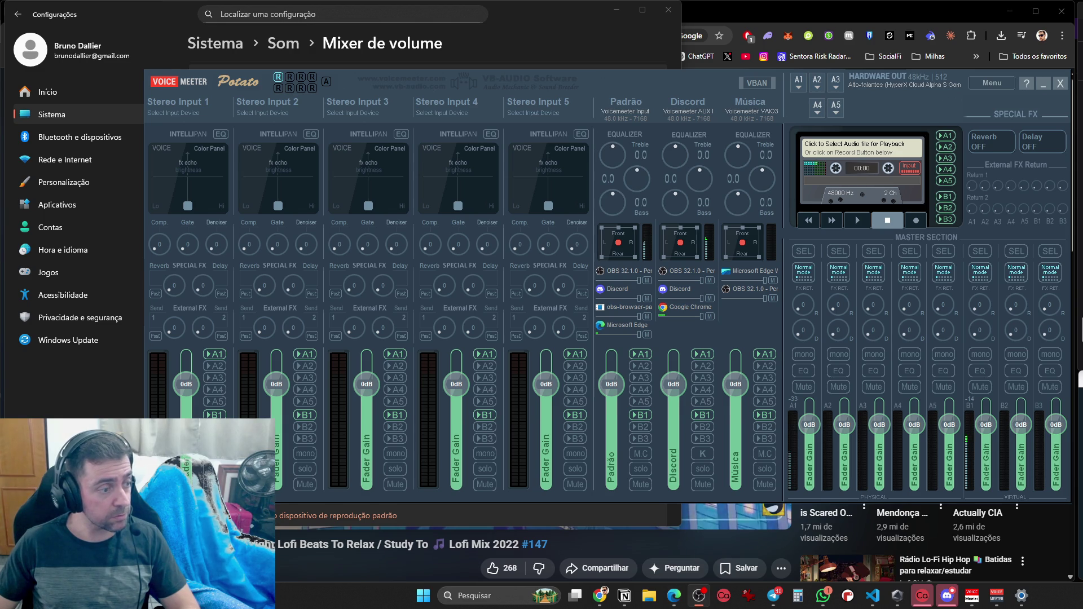
key("super")
type("painel de controle")
key("Return")
Go to Hardware e Sons > Som to list the playback devices
left_click(303, 352)
left_click(276, 309)
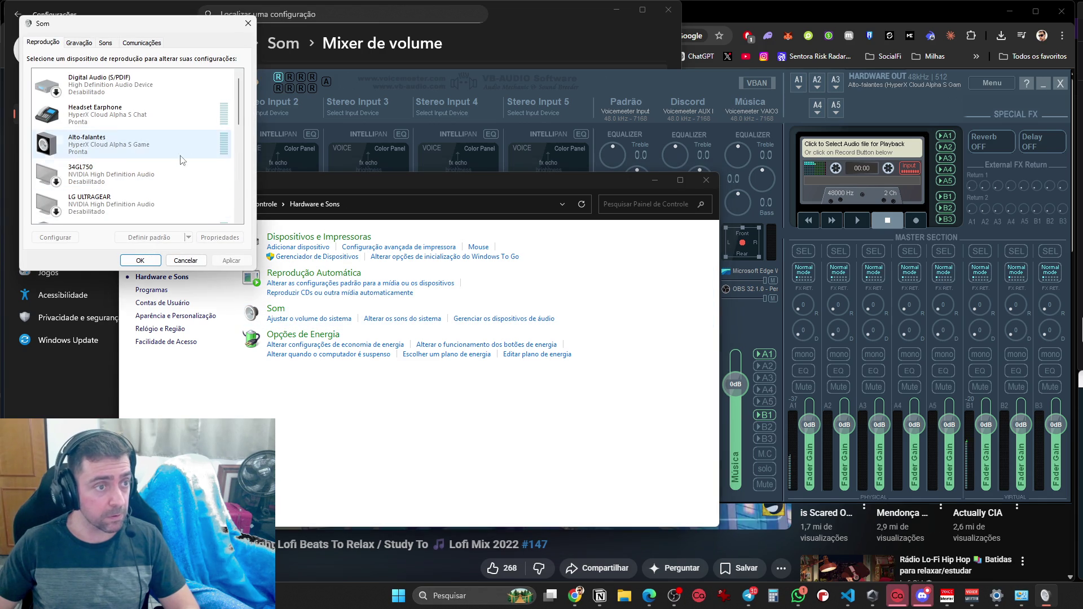
scroll(231, 181, "down", 1)
scroll(234, 220, "up", 1)
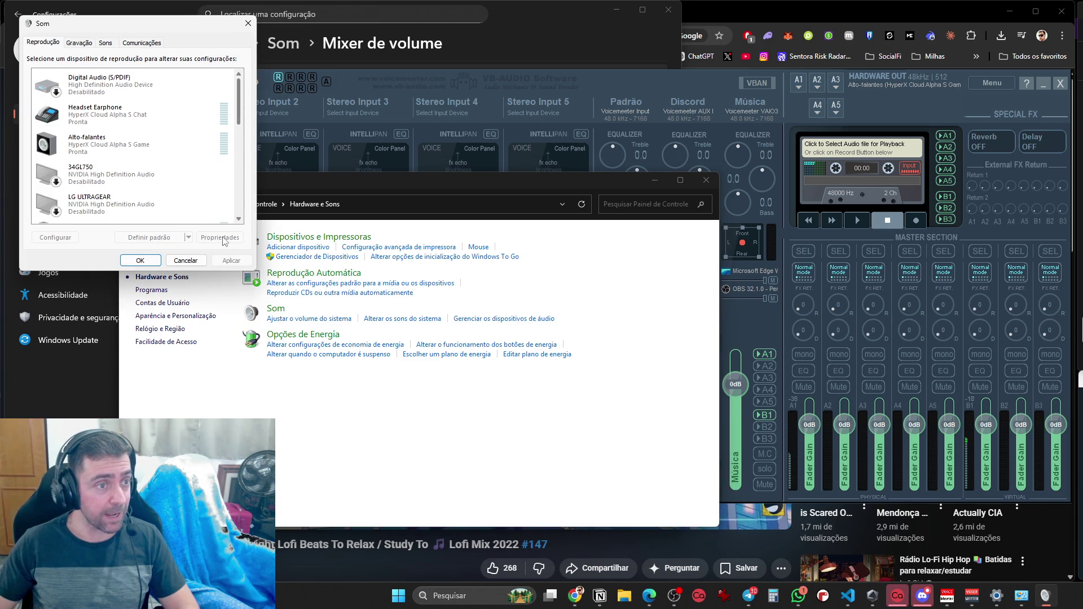
scroll(186, 209, "down", 5)
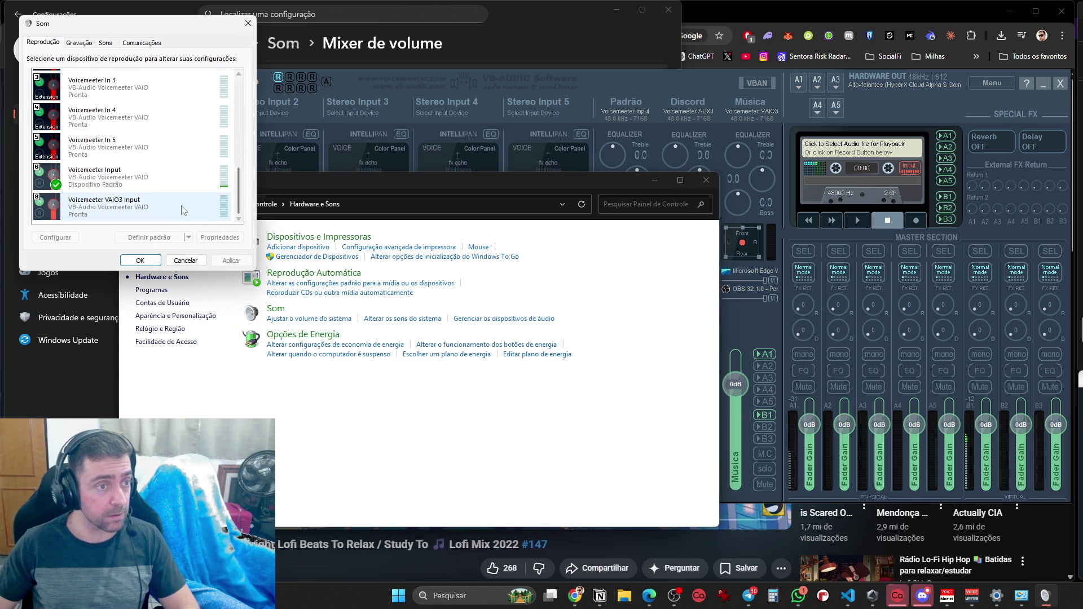
Make Voicemeeter VAIO3 Input the default communication device
right_click(134, 182)
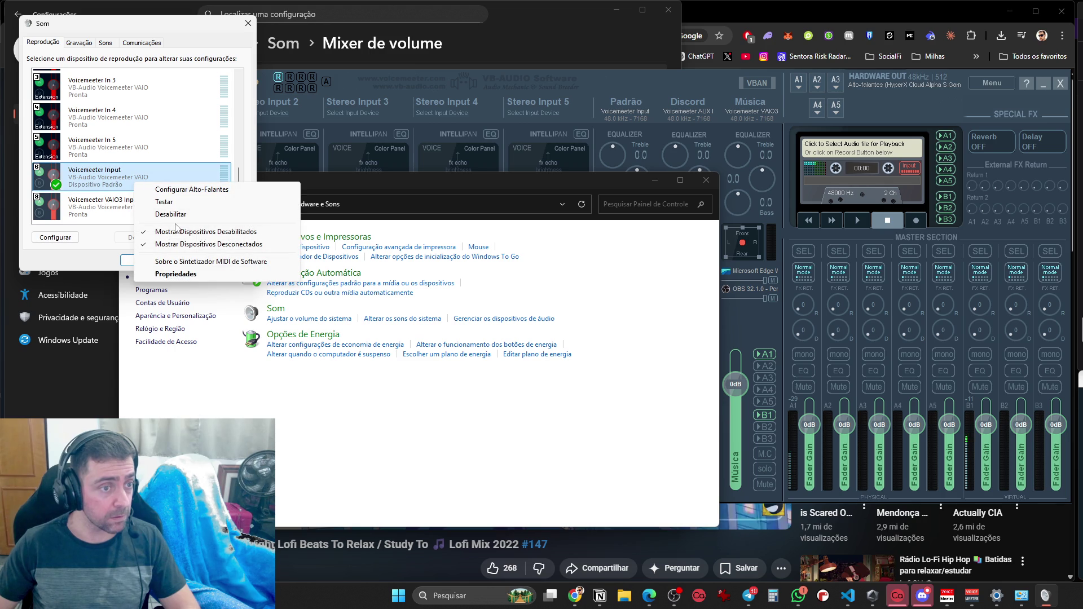
left_click(88, 184)
right_click(109, 182)
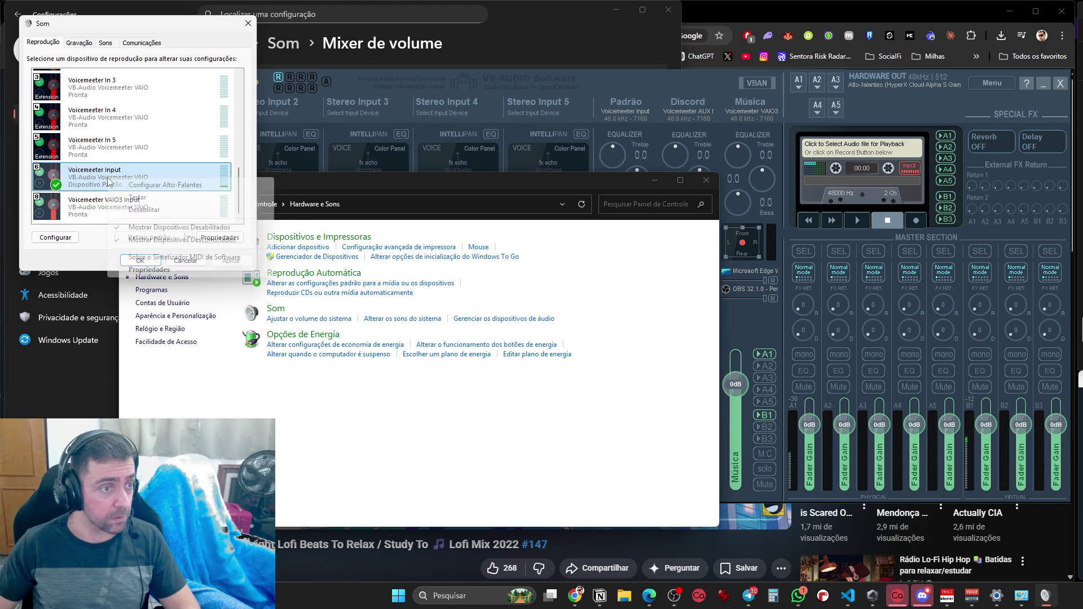
left_click(90, 206)
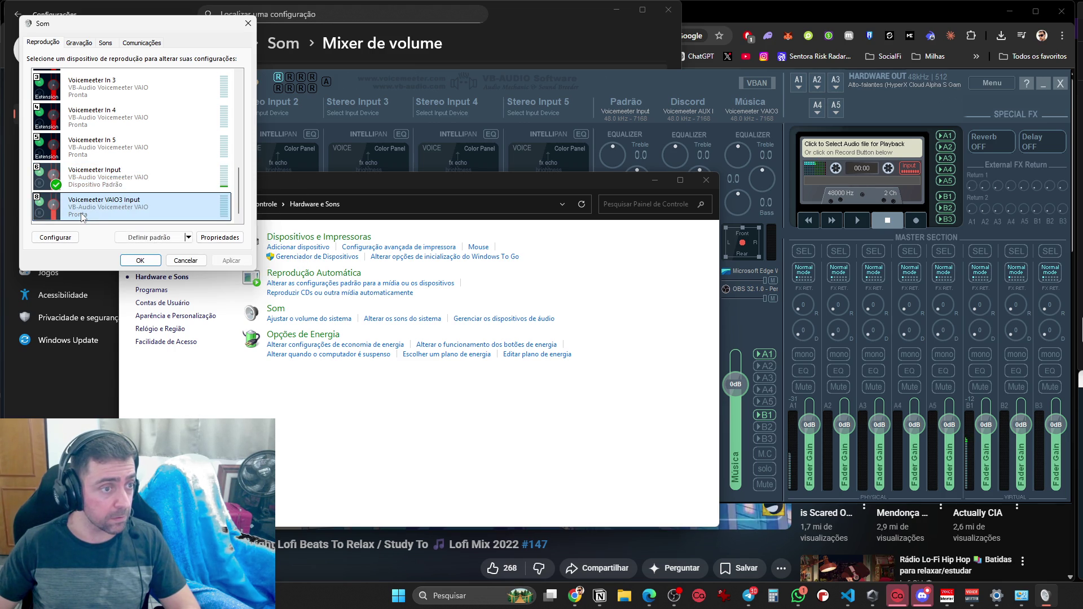
right_click(81, 215)
left_click(96, 183)
scroll(105, 180, "up", 1)
mouse_move(237, 197)
left_mouse_down()
mouse_move(257, 125)
mouse_move(252, 234)
left_mouse_up()
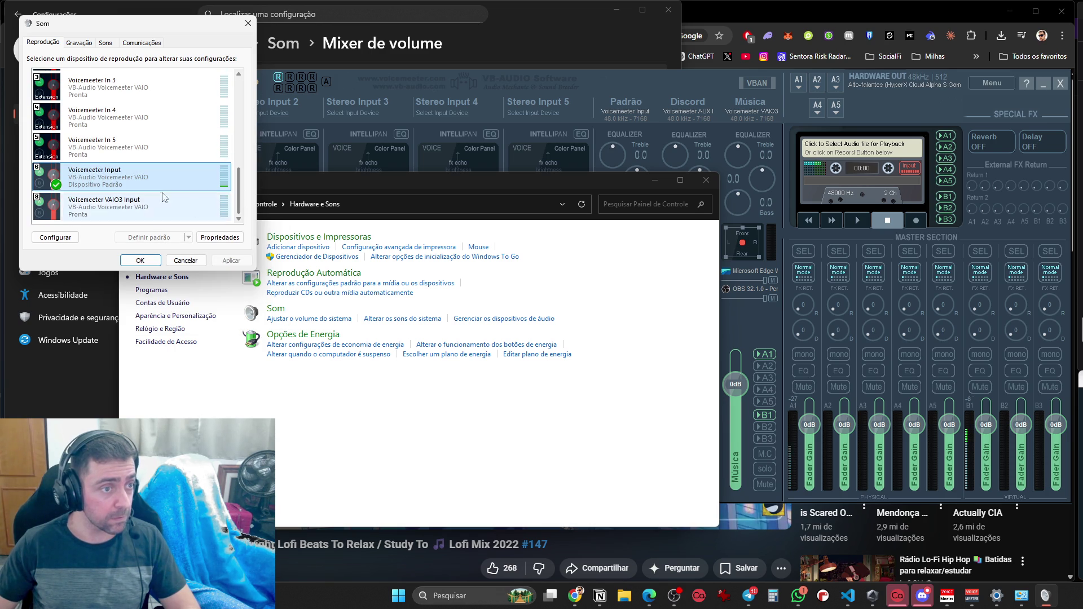
right_click(142, 181)
left_click(108, 208)
right_click(228, 204)
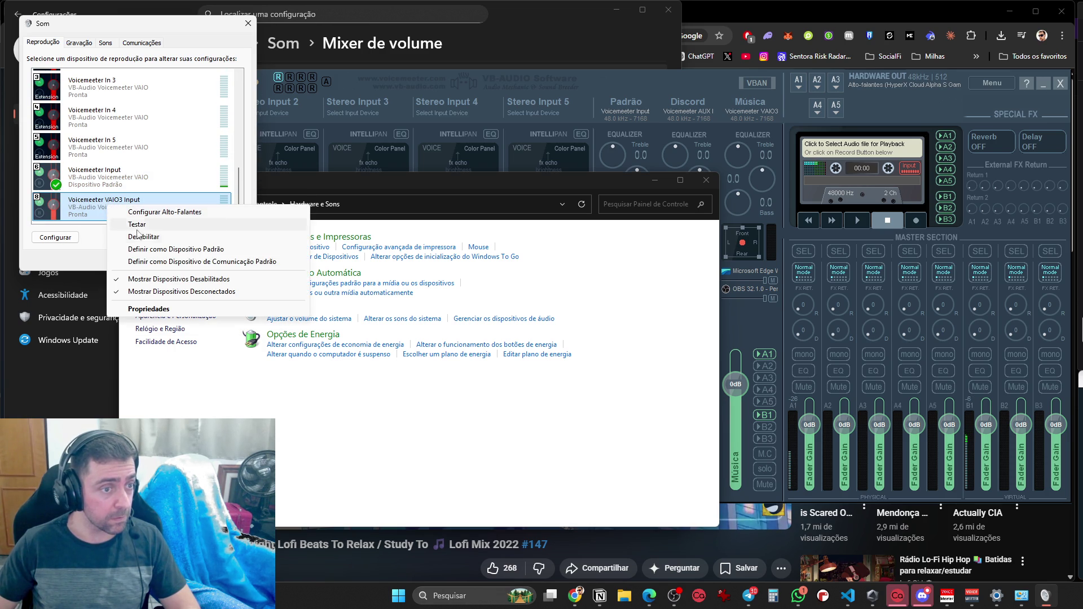
left_click(305, 259)
Make Voicemeeter Input the default communication device and close Sound with OK
right_click(129, 194)
left_click(127, 186)
right_click(126, 183)
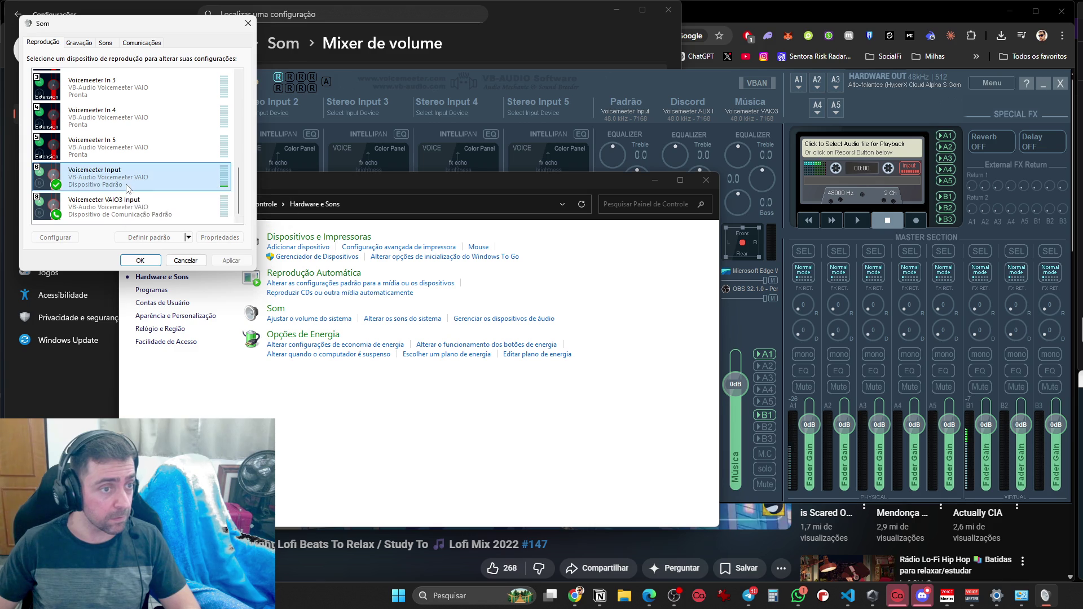
left_click(166, 227)
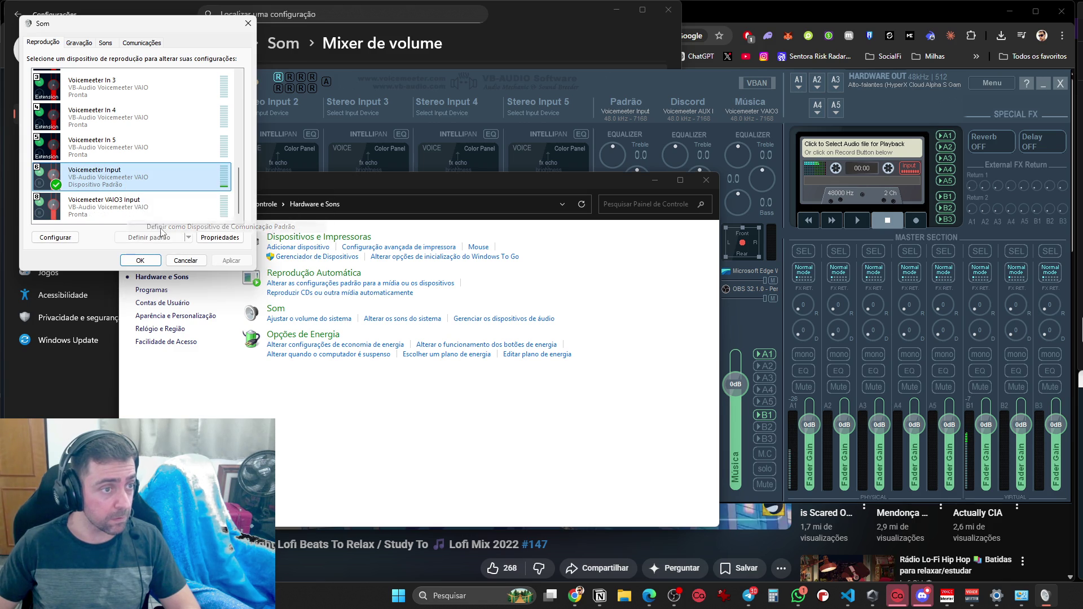
left_click(140, 260)
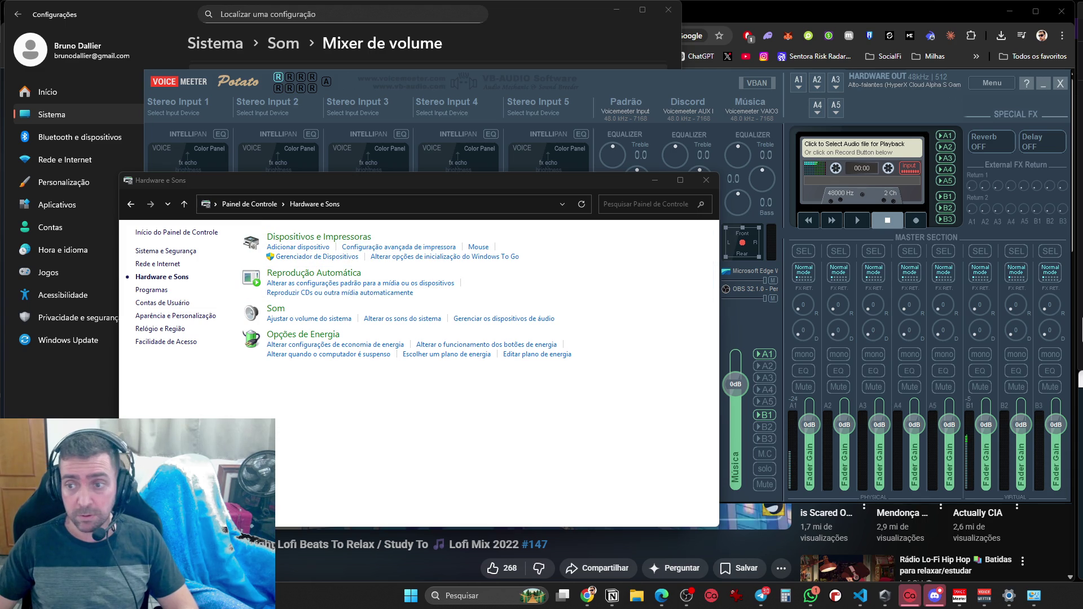
Review ChatGPT's PASSO 2 checklist, then route the Padrão strip to bus B2 as well
key("alt+Tab")
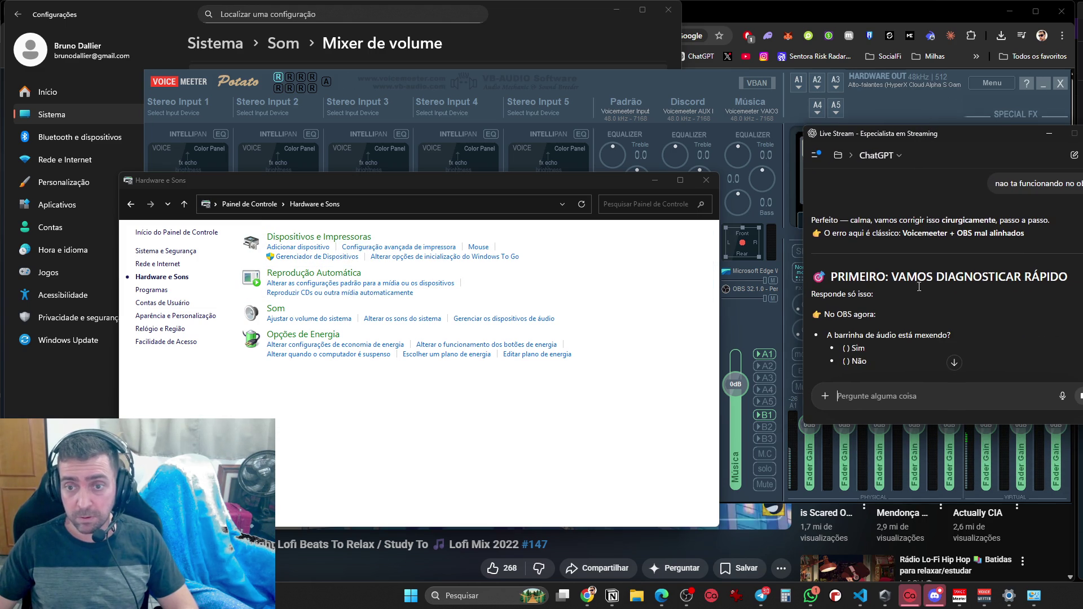
scroll(922, 316, "down", 5)
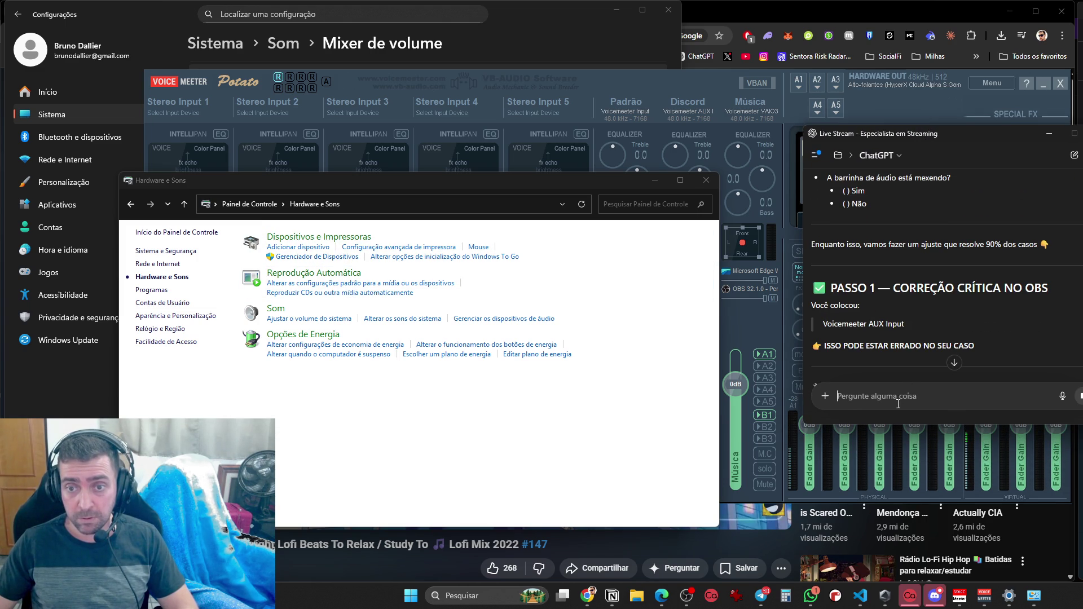
scroll(918, 347, "down", 1)
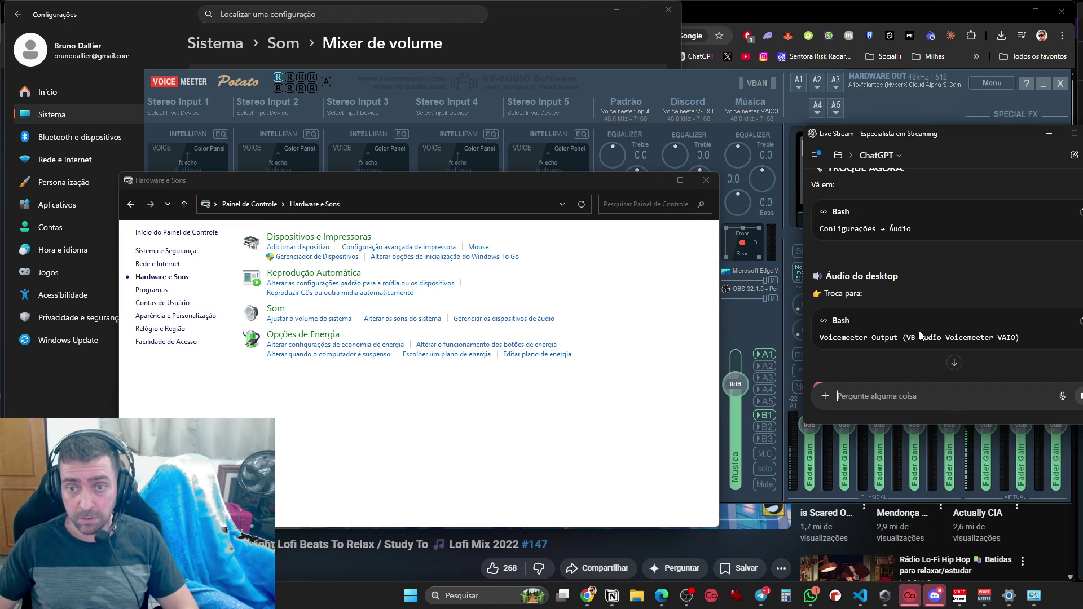
scroll(902, 250, "down", 2)
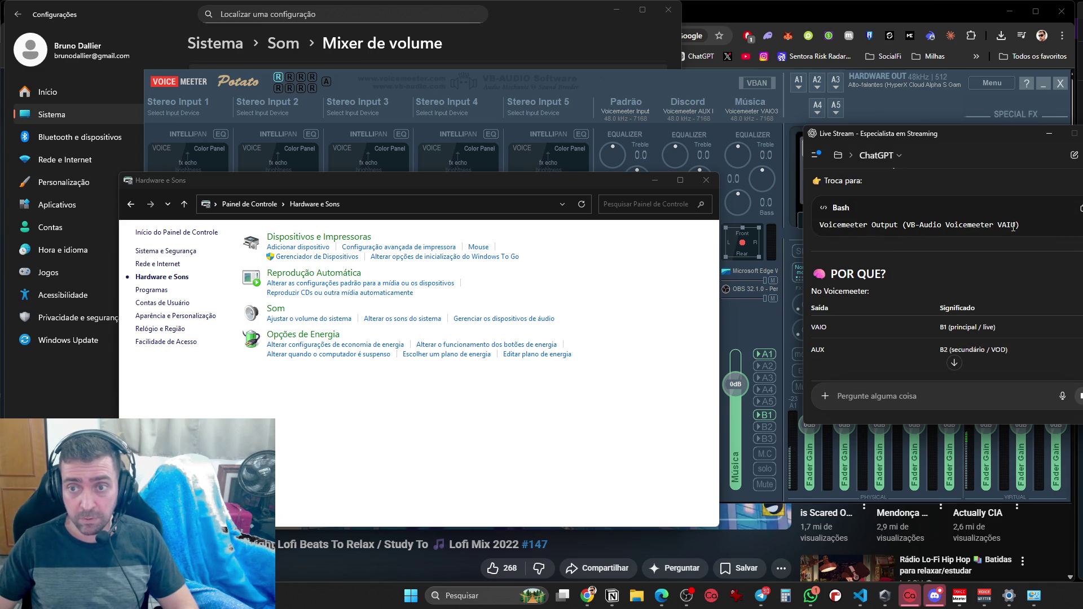
scroll(946, 221, "up", 1)
scroll(868, 281, "down", 1)
left_click(874, 396)
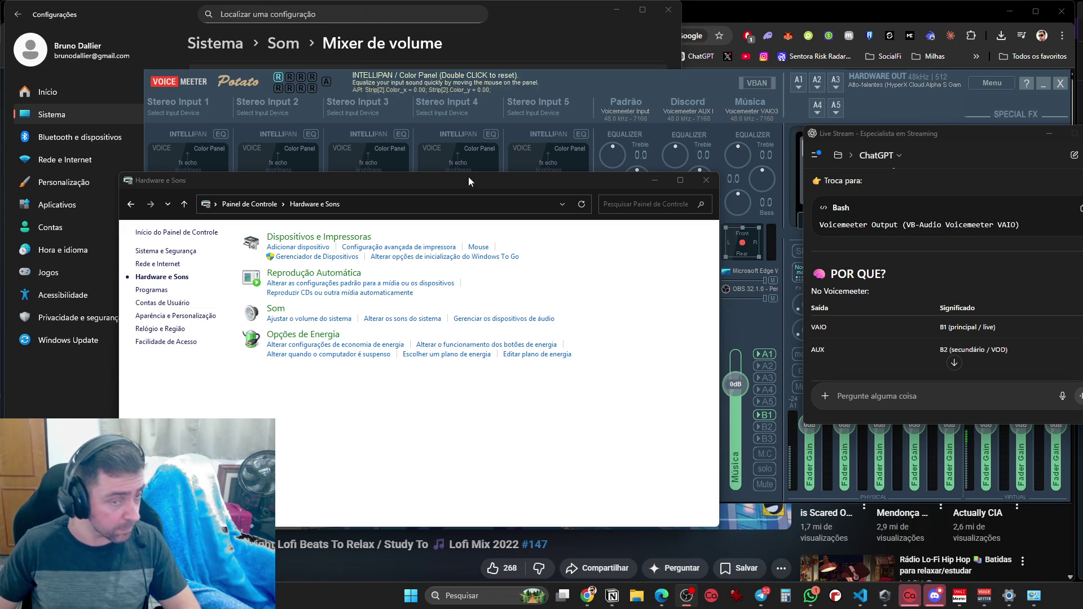
scroll(894, 317, "down", 2)
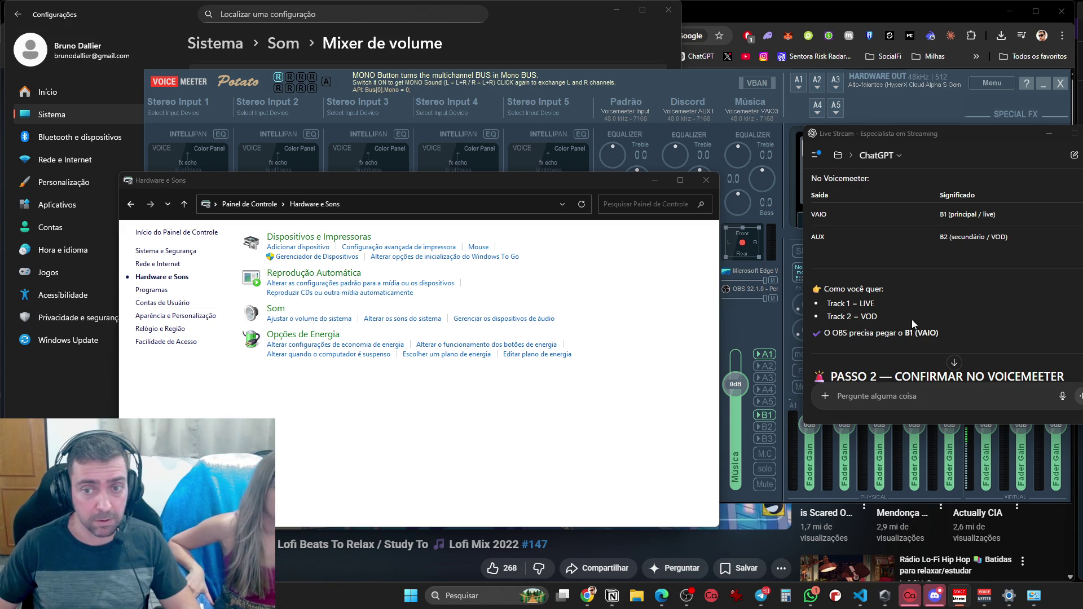
scroll(911, 319, "down", 3)
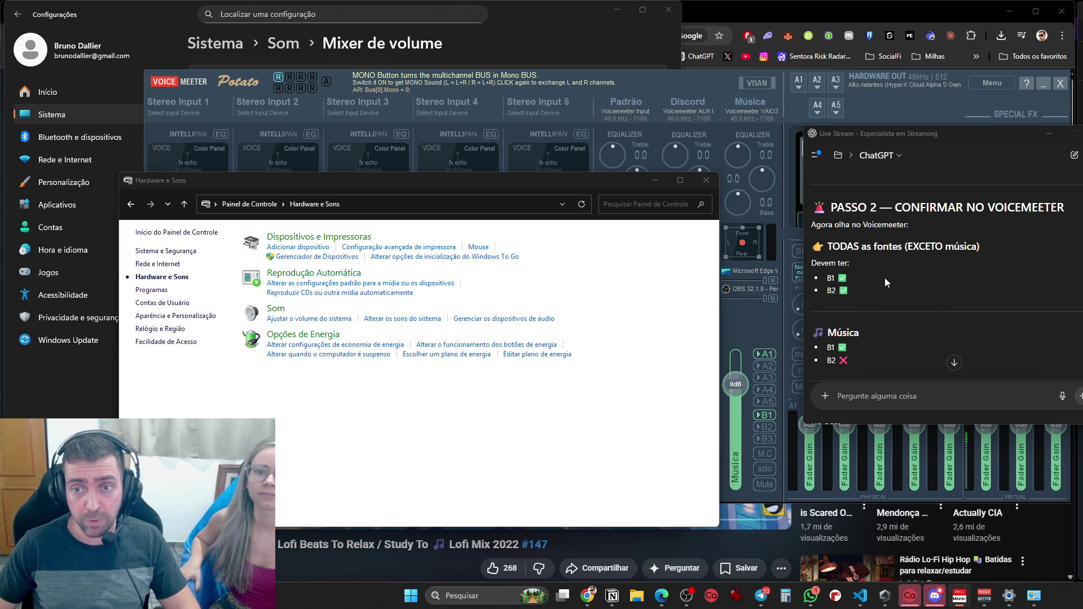
left_click_drag(429, 180, 216, 188)
left_click(640, 427)
Enable bus B2 on the Discord and Música strips, then return to OBS's Áudio settings
left_click(703, 427)
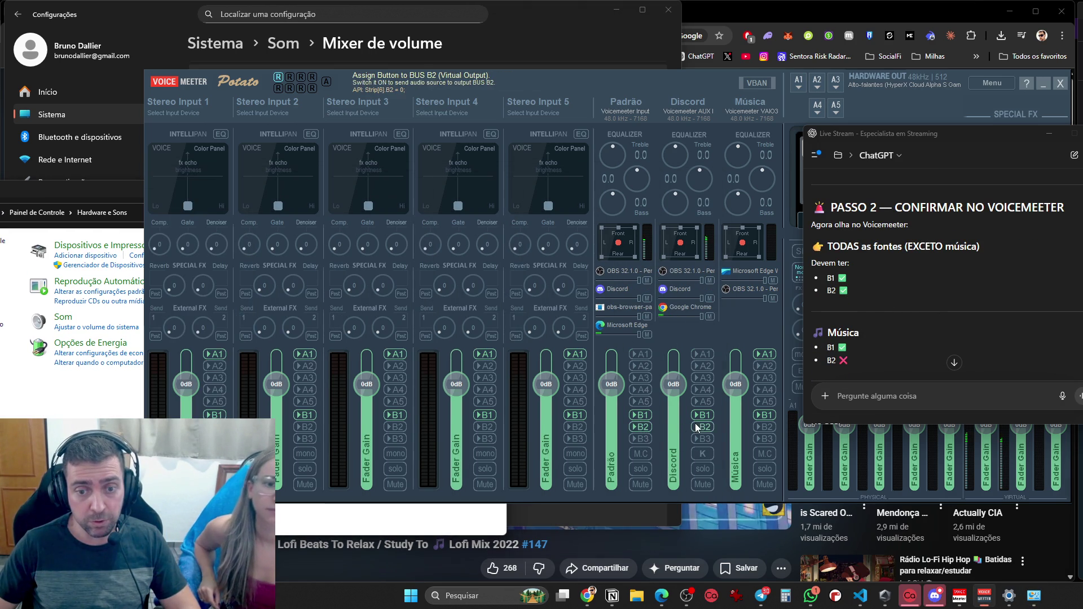
left_click(765, 427)
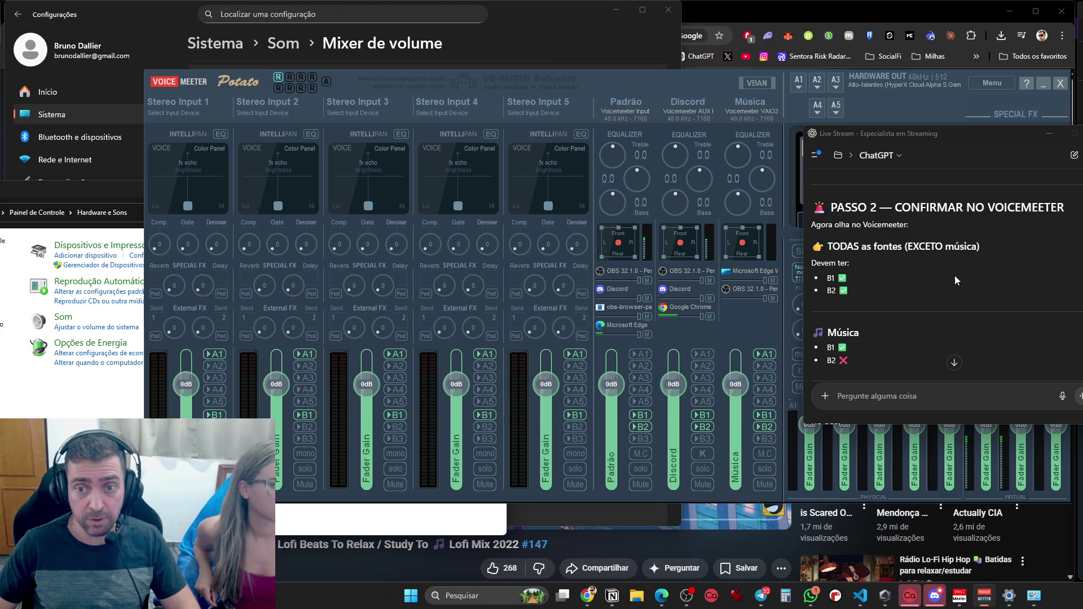
scroll(913, 278, "down", 6)
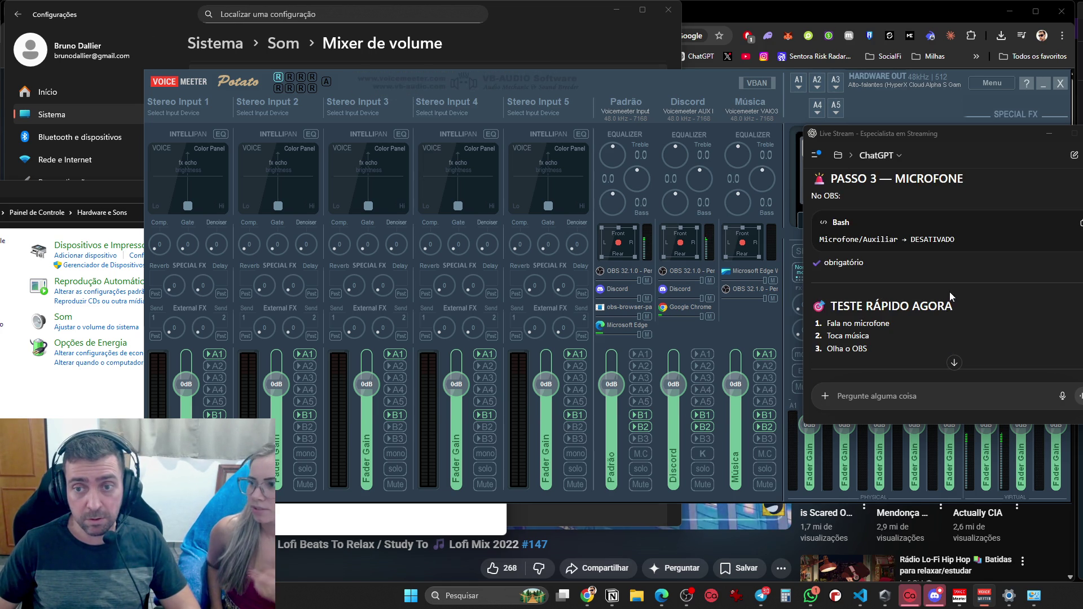
scroll(953, 296, "down", 2)
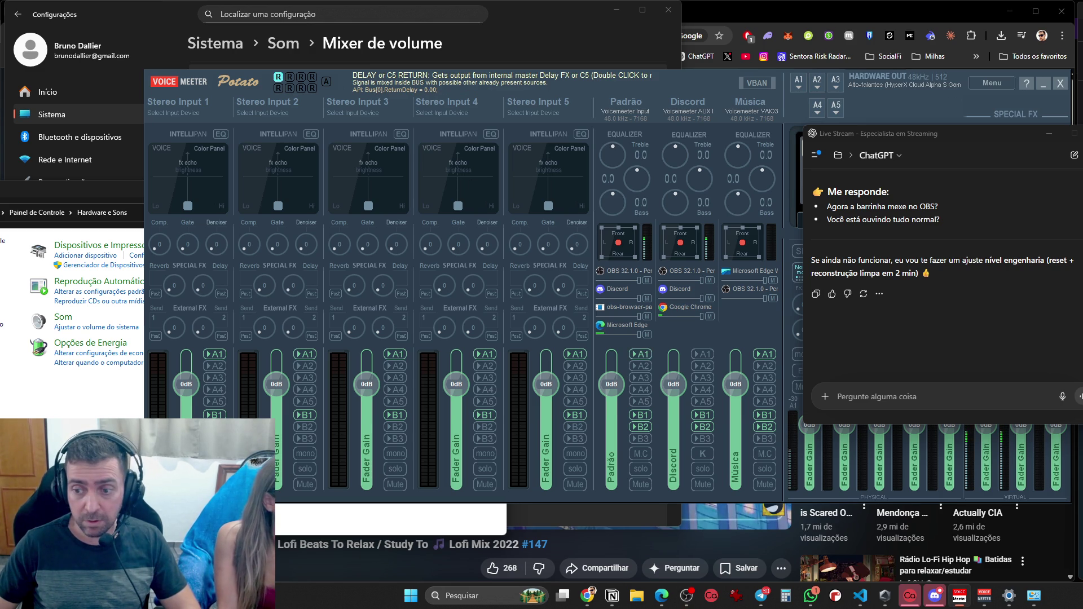
left_click(686, 595)
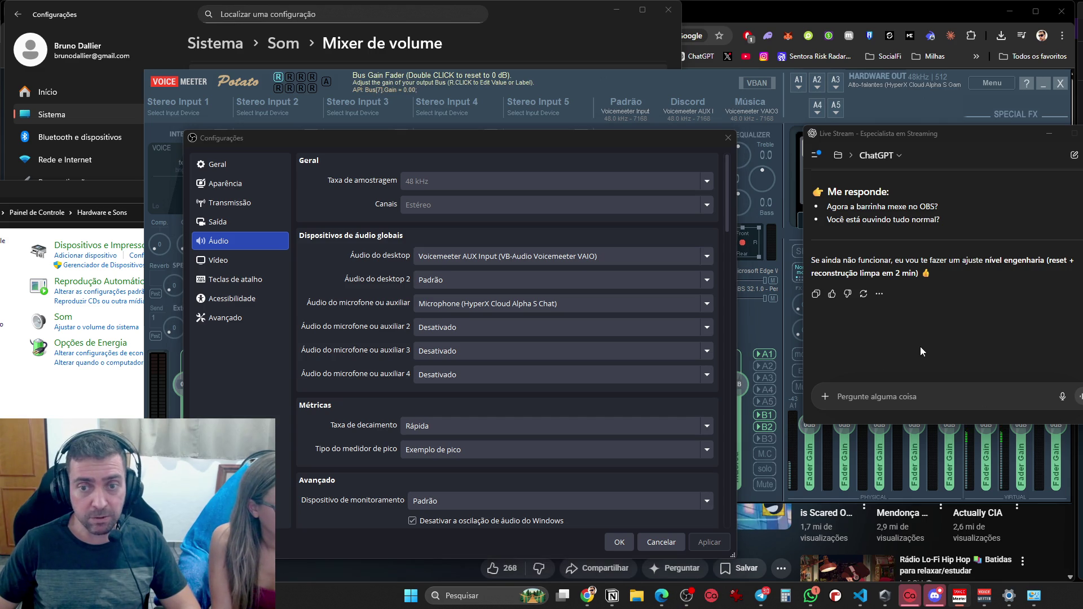
Snip the Desktop Audio and Desktop Audio 2 device lists and paste both into ChatGPT
left_click(501, 255)
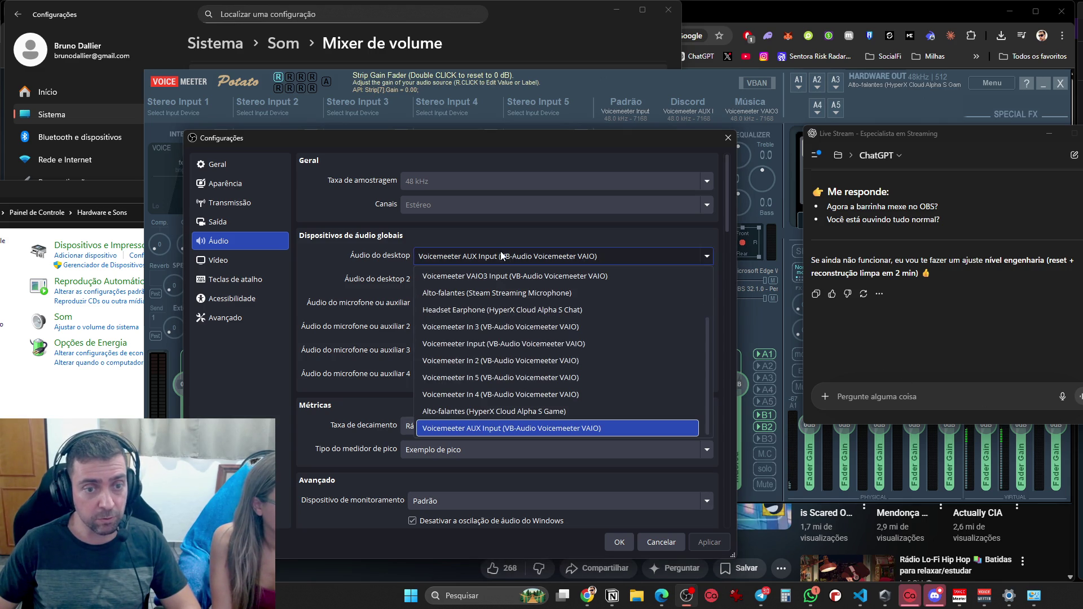
key("super+shift+s")
left_click_drag(213, 131, 755, 485)
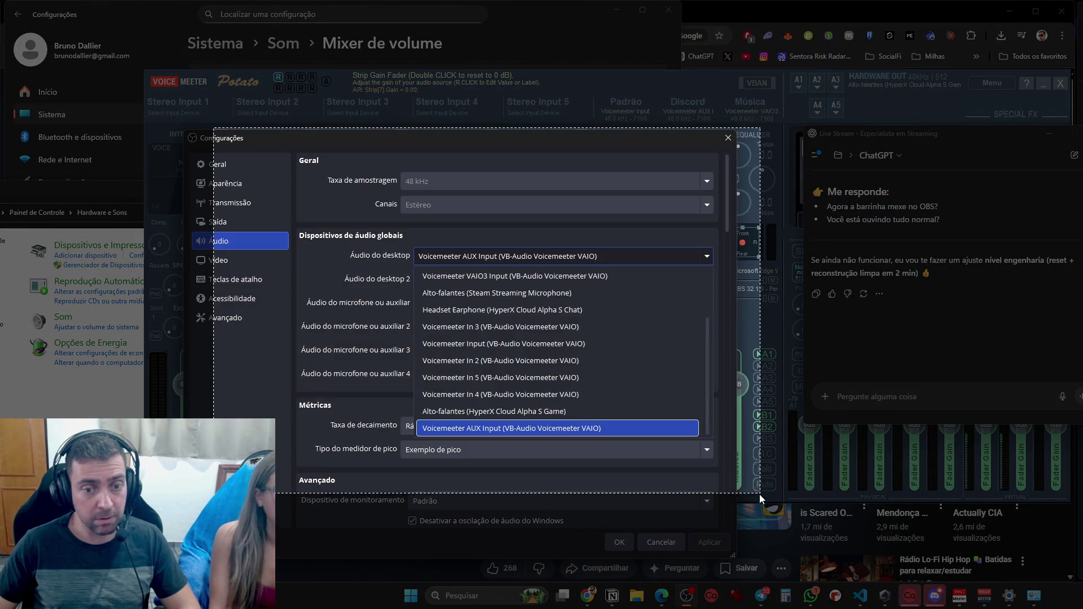
key("ctrl+v")
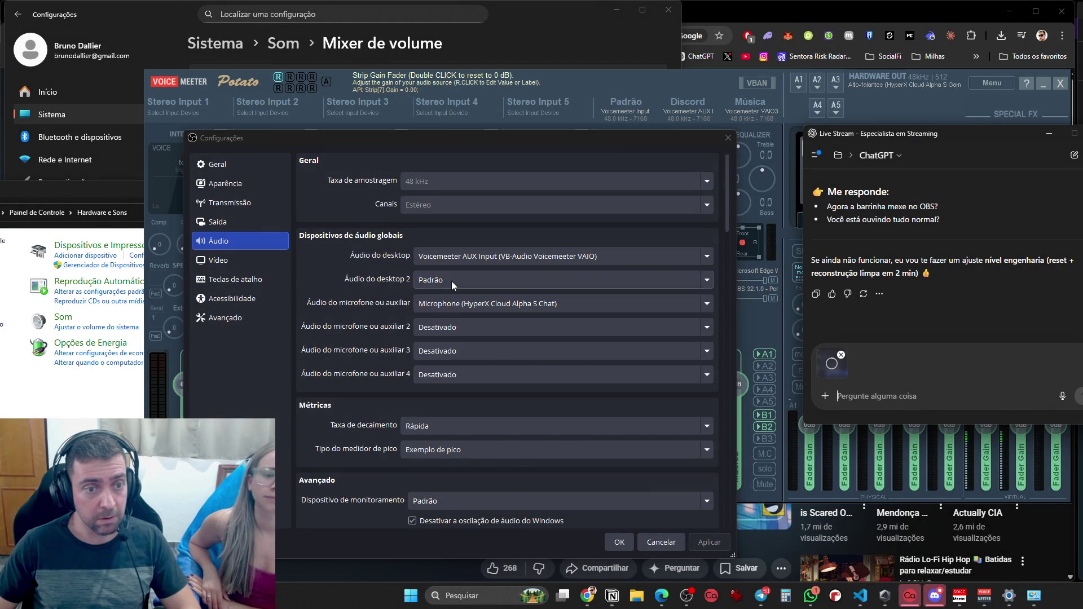
left_click(440, 281)
key("super+shift+s")
left_click_drag(199, 135, 714, 494)
key("ctrl+v")
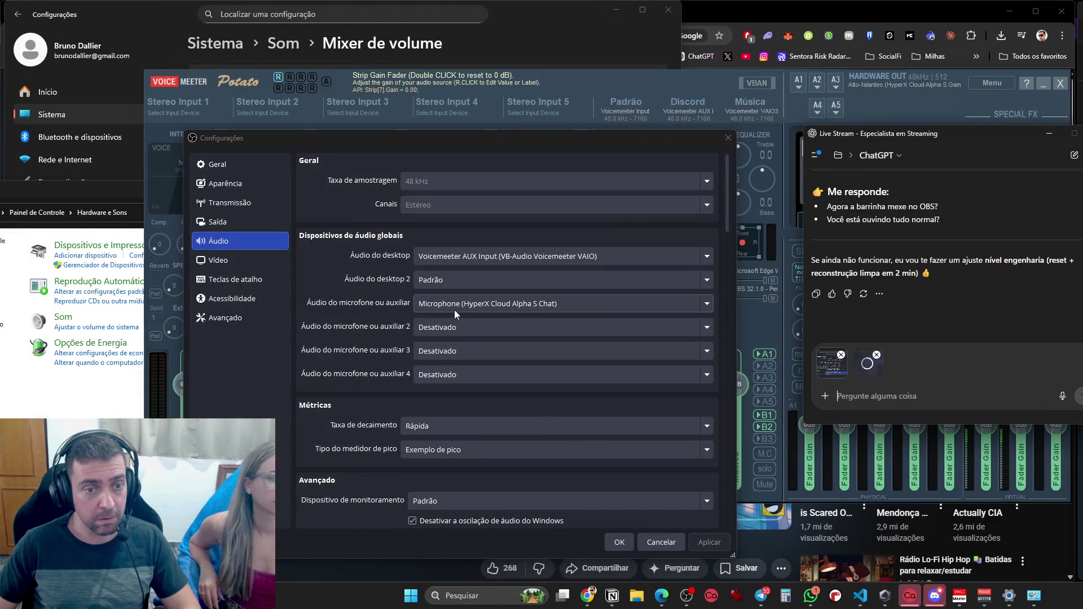
Snip the microphone device list and the full Áudio settings page into ChatGPT
left_click(456, 303)
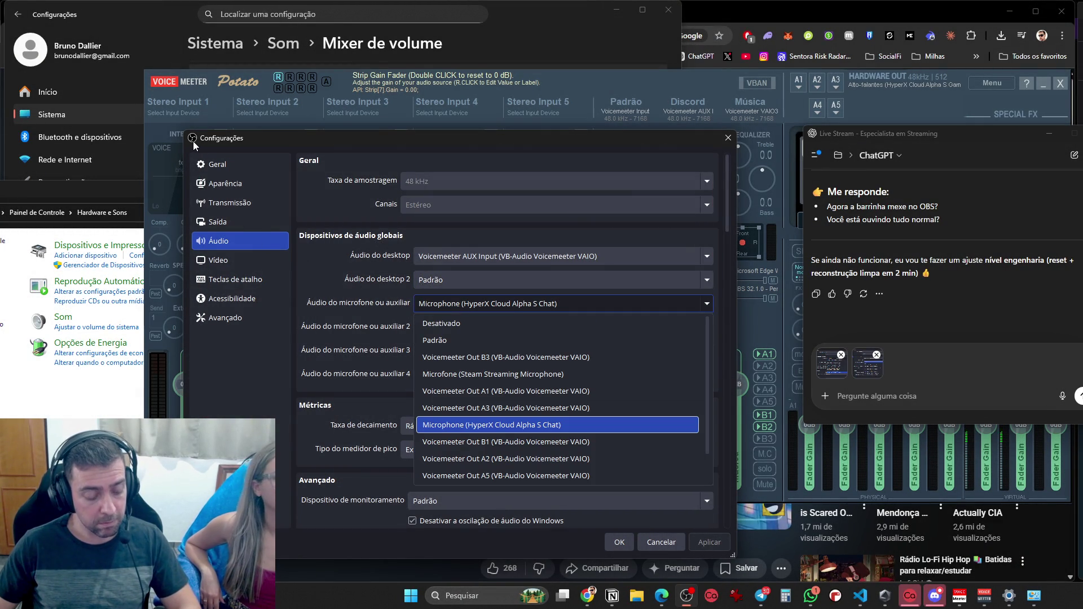
key("super+shift+s")
left_click_drag(197, 138, 356, 212)
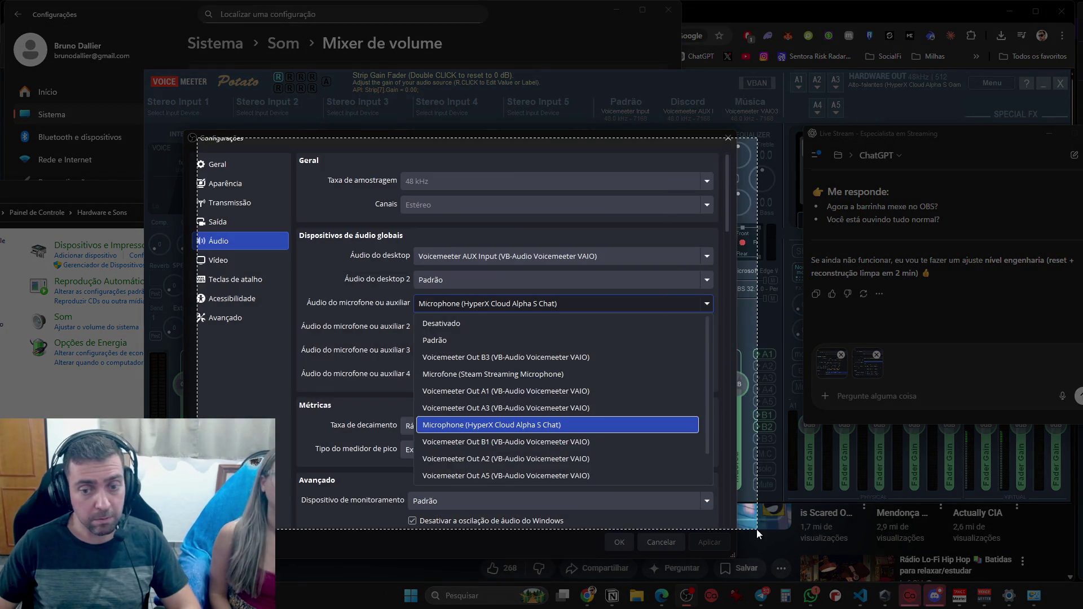
key("ctrl+v")
left_click(242, 317)
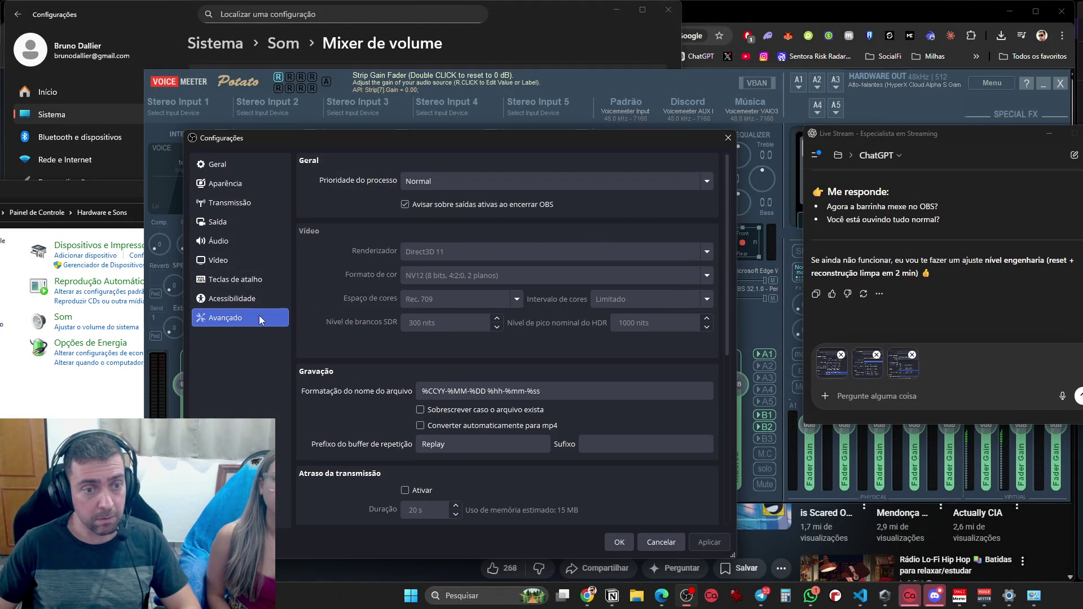
left_click(225, 241)
key("super+shift+s")
mouse_move(193, 135)
left_mouse_down()
mouse_move(739, 419)
mouse_move(735, 556)
left_mouse_up()
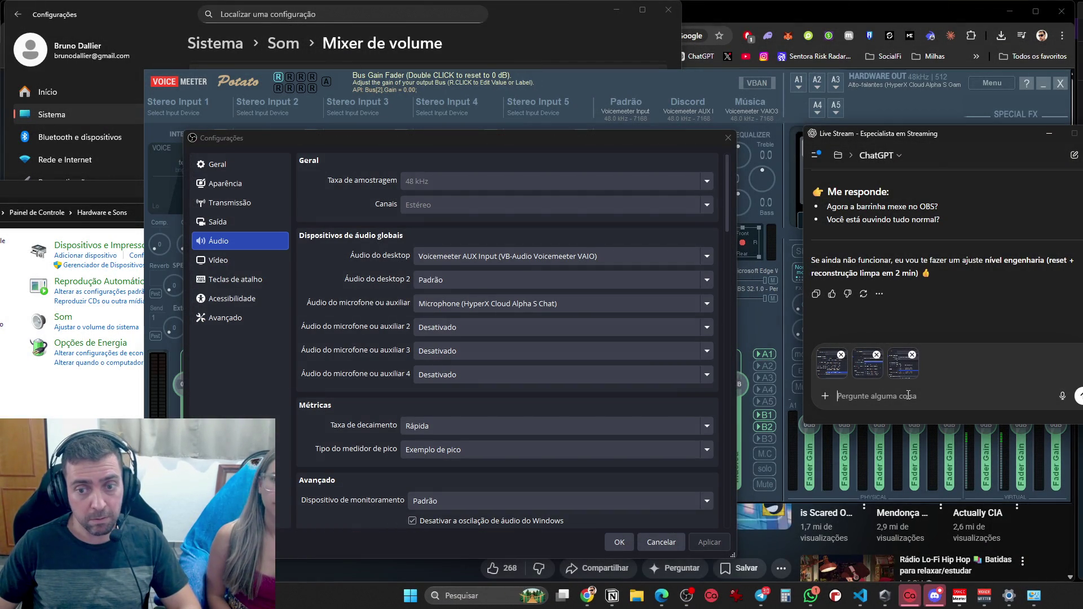
key("ctrl+v")
left_click(1006, 601)
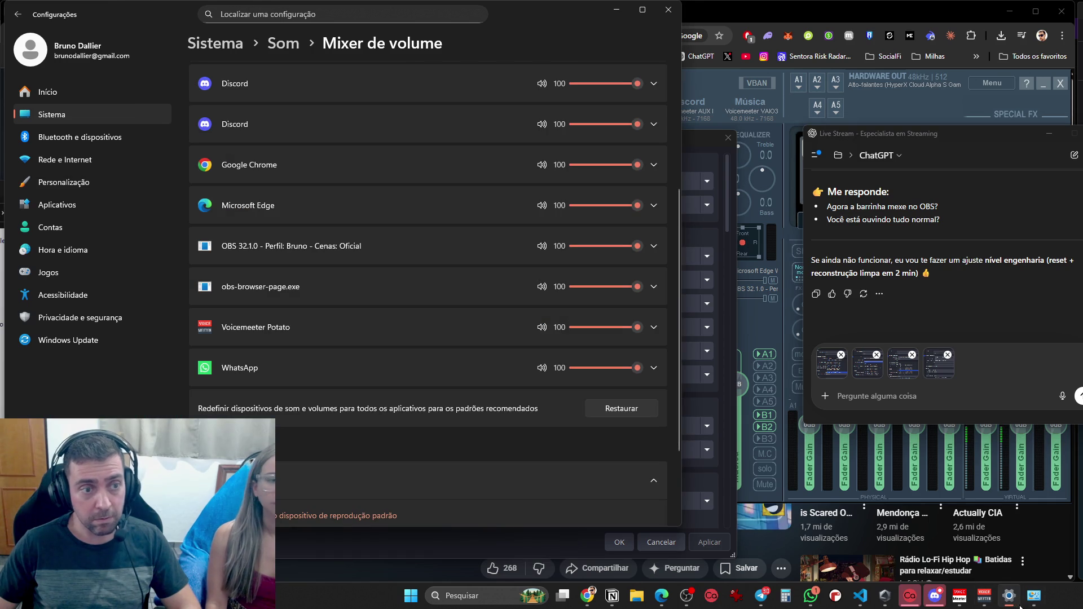
Show the Sound panel's Reprodução list with Voicemeeter Input as the default device
left_click(1033, 596)
left_click(62, 316)
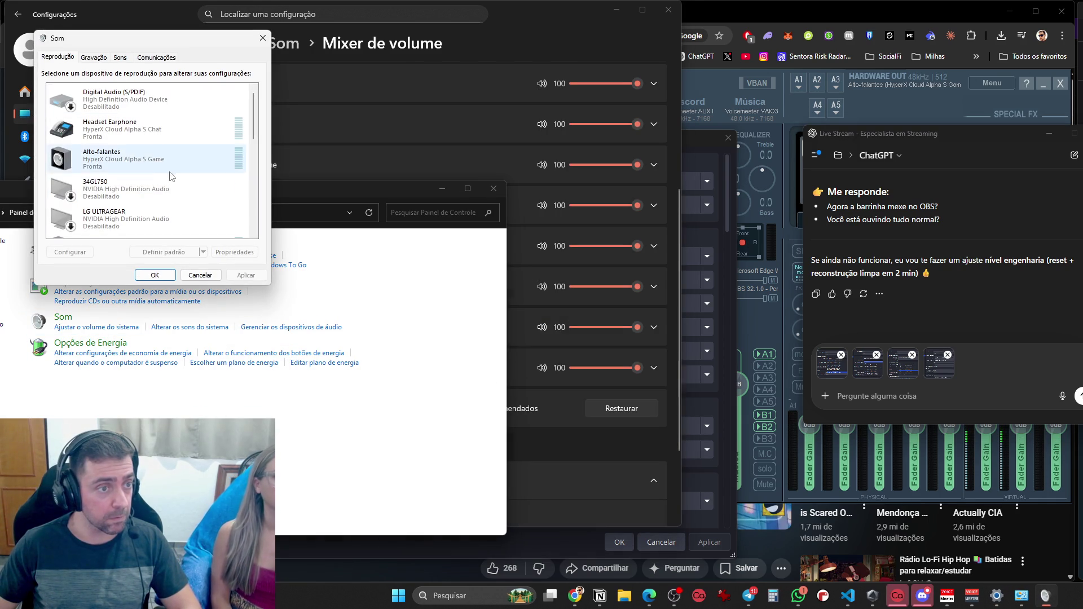
scroll(246, 230, "down", 1)
scroll(246, 230, "down", 5)
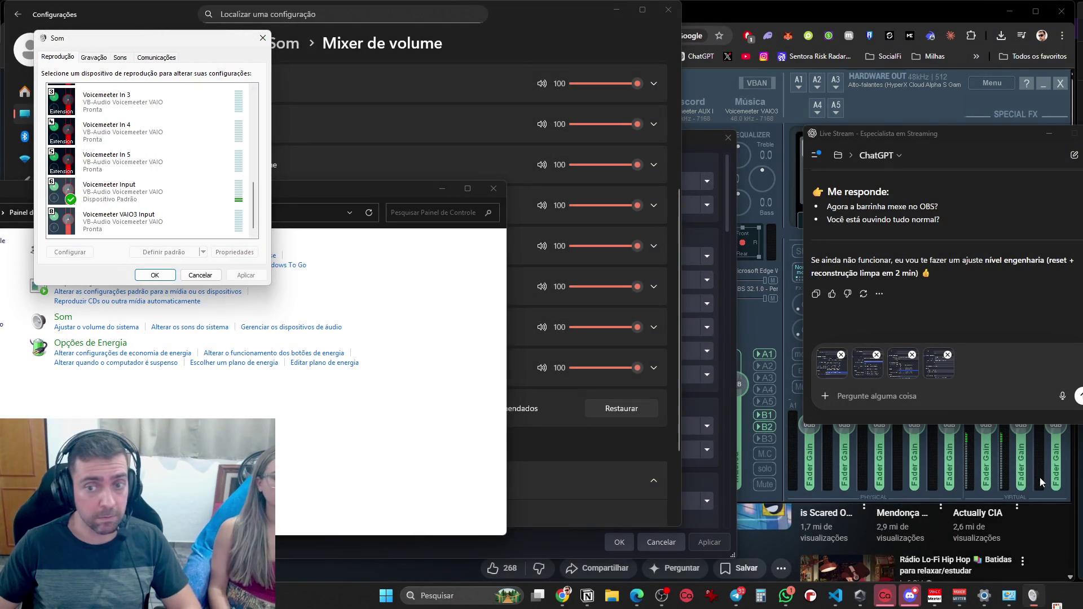
Paste the playback-devices screenshot, send all five to ChatGPT, and read its diagnosis
left_click(982, 399)
key("ctrl+v")
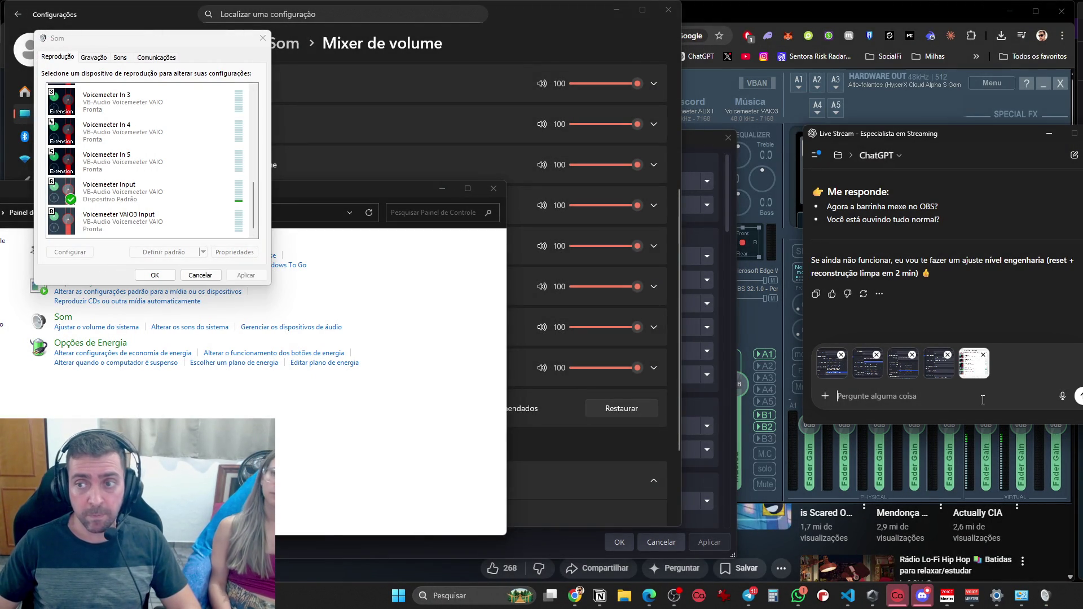
key("Return")
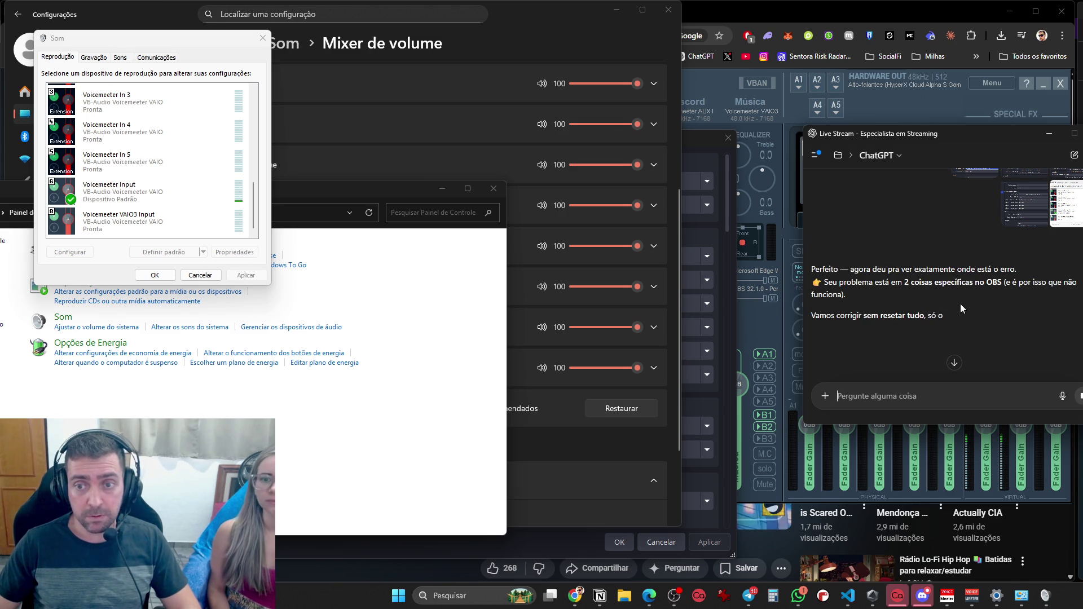
scroll(954, 301, "down", 2)
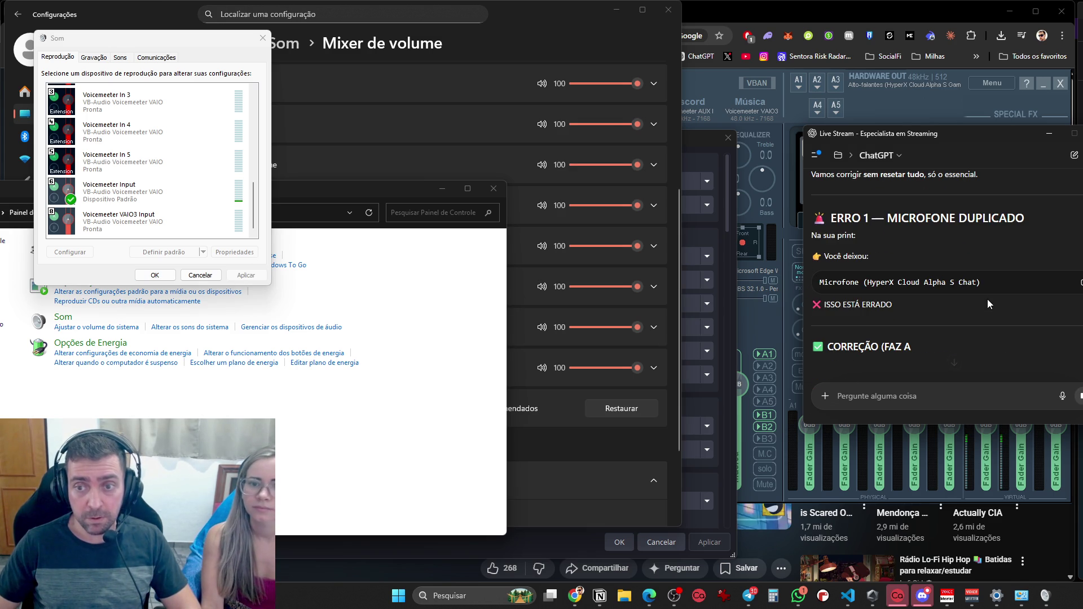
scroll(939, 303, "down", 3)
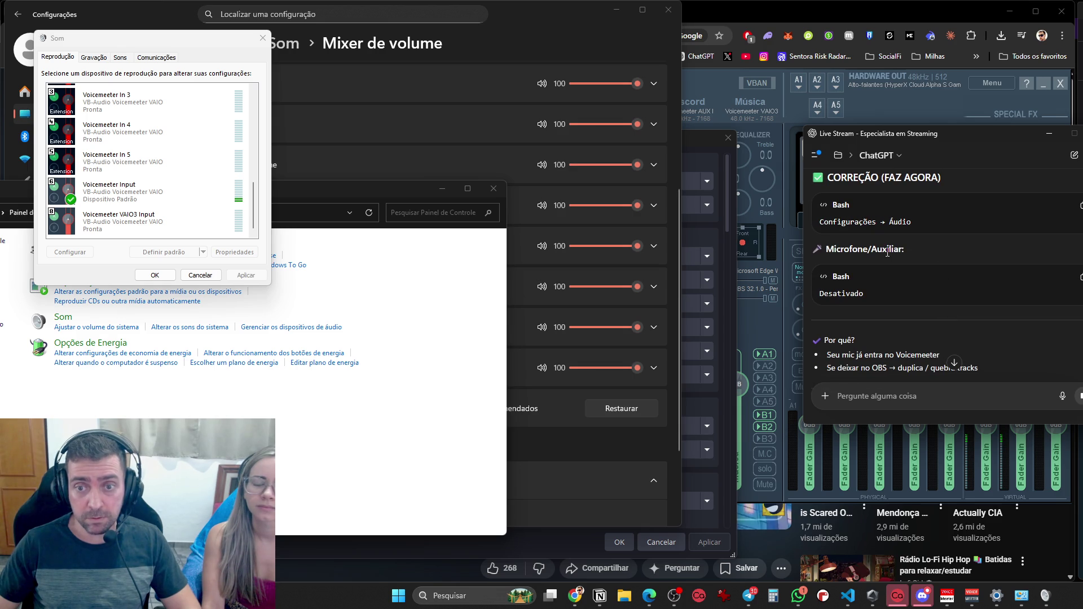
scroll(871, 265, "down", 2)
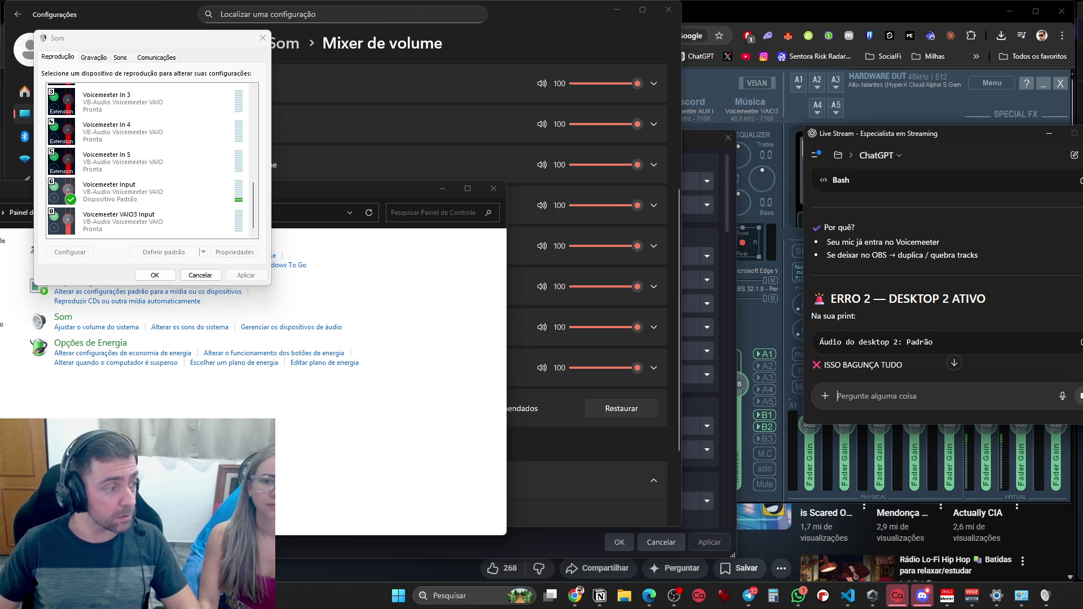
scroll(880, 249, "down", 2)
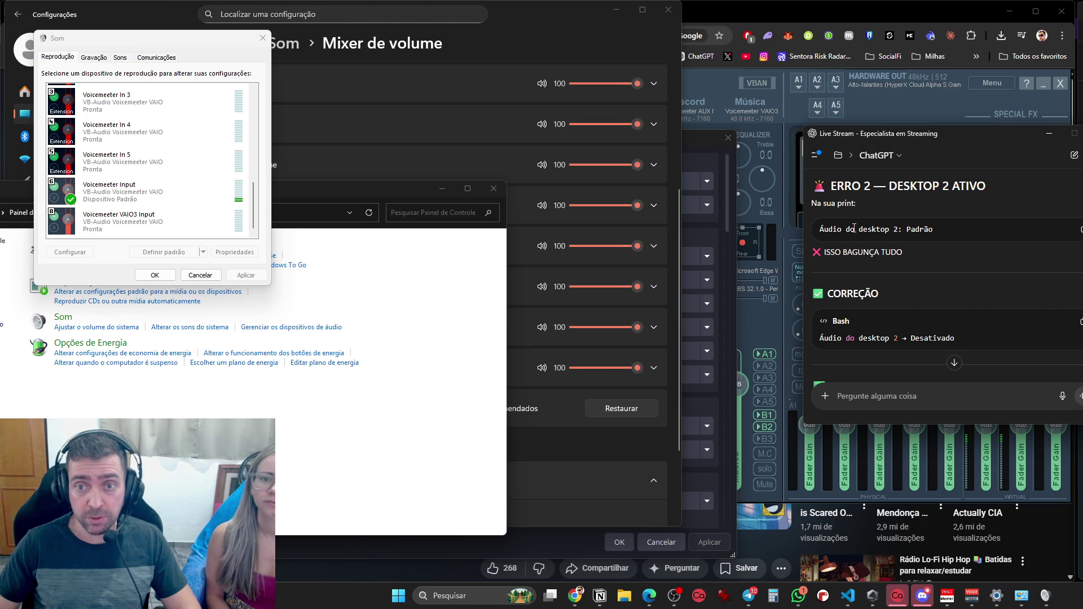
scroll(928, 237, "down", 2)
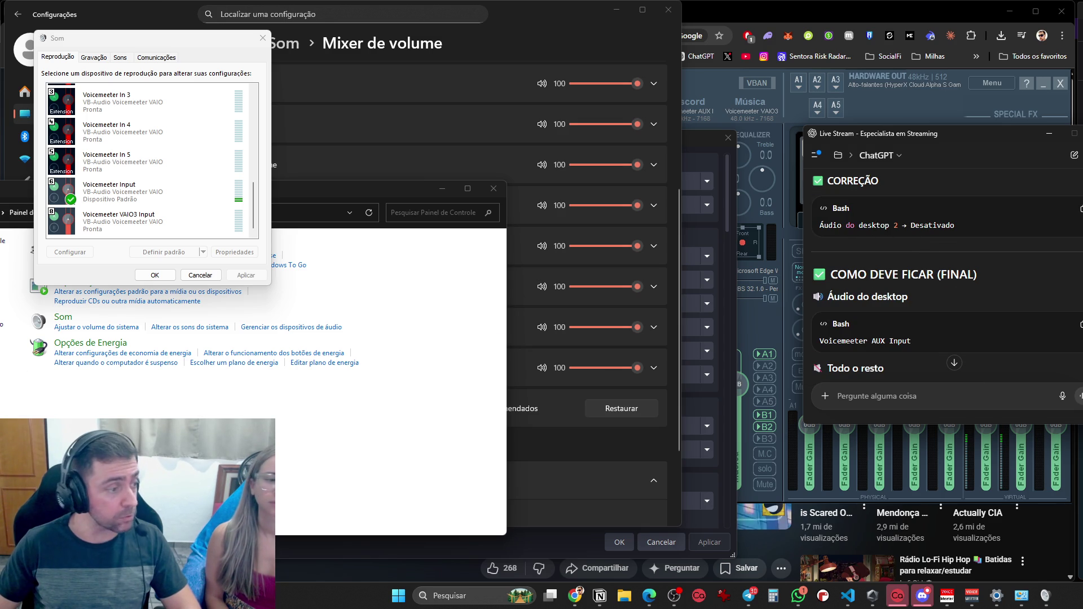
Set OBS's Áudio do desktop 2 device to Desativado
key("alt+Tab")
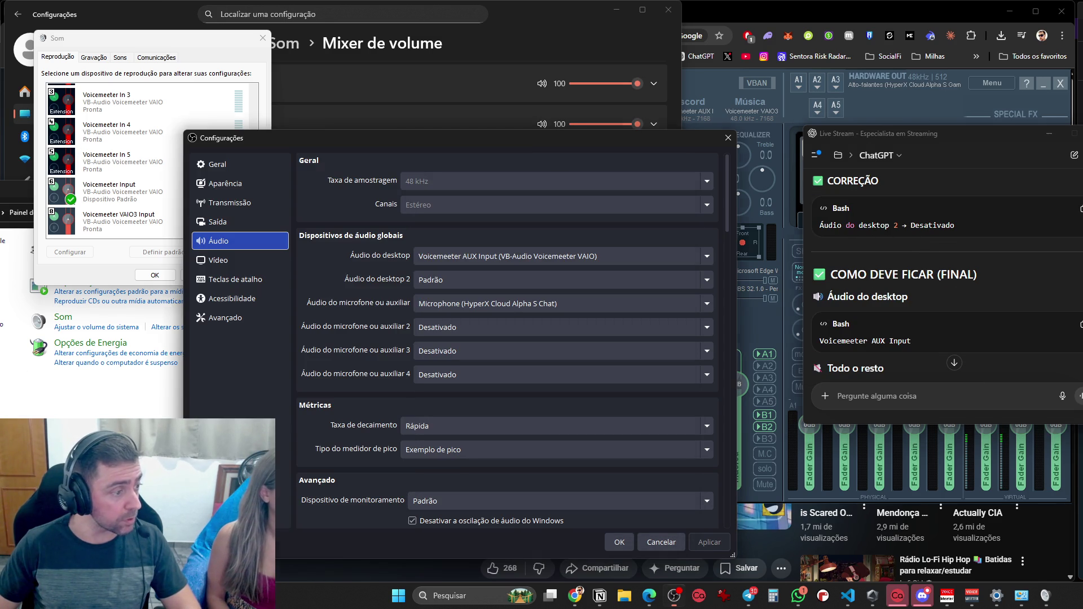
left_click(448, 277)
left_click(449, 296)
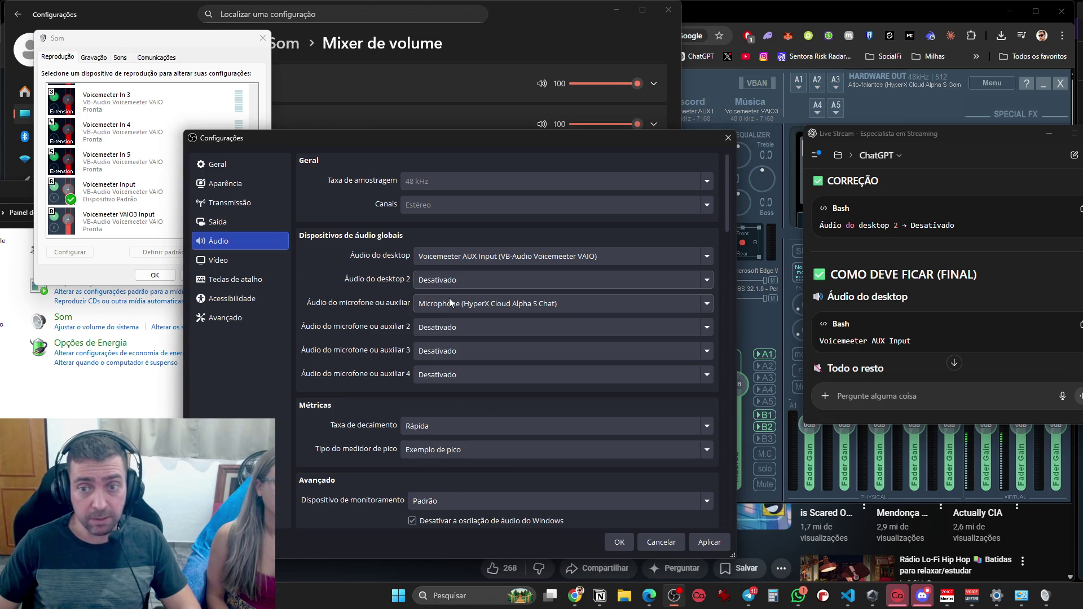
scroll(900, 270, "down", 1)
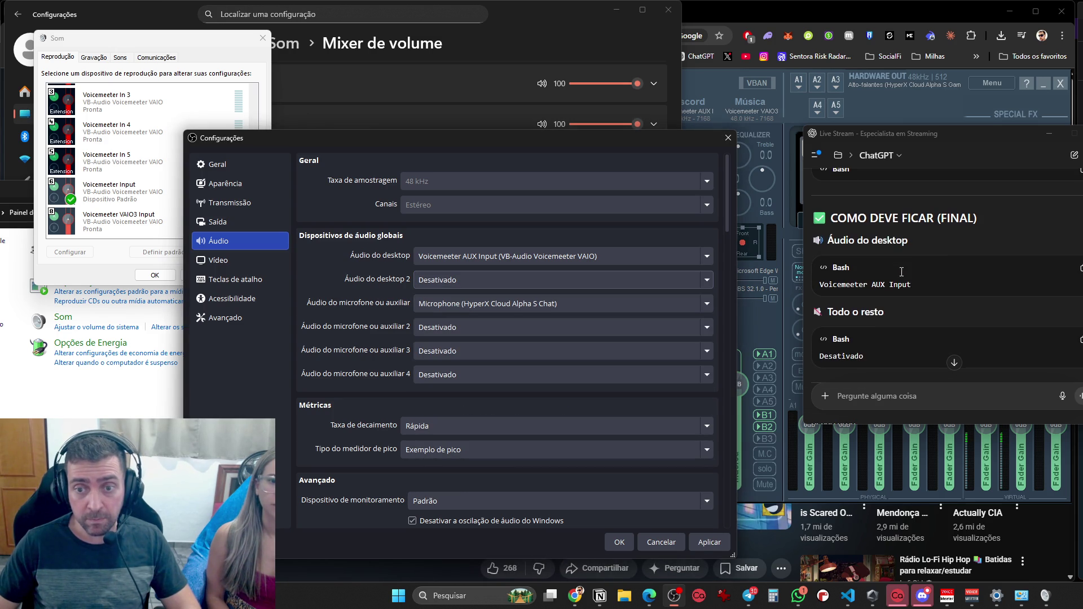
scroll(865, 270, "down", 3)
scroll(862, 276, "up", 3)
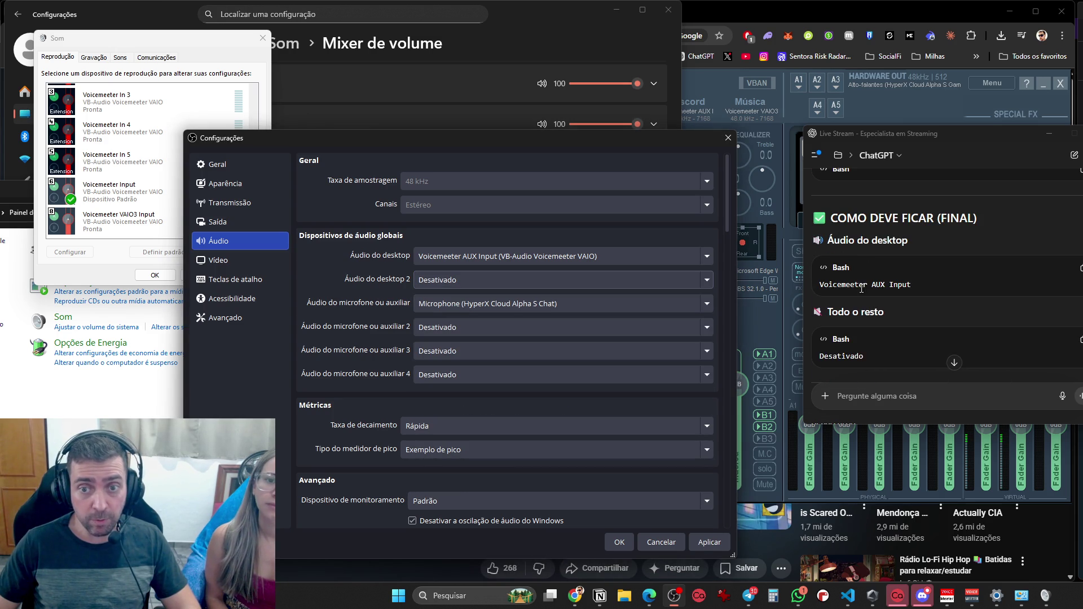
Apply the OBS audio settings with Aplicar and close the window with OK
left_click_drag(838, 284, 911, 285)
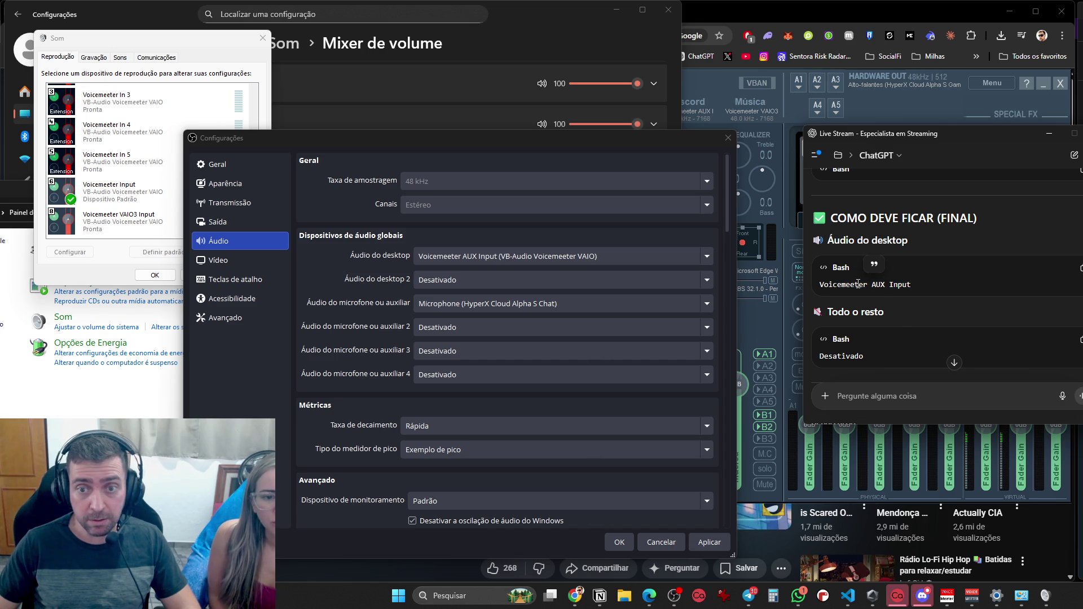
scroll(878, 300, "down", 8)
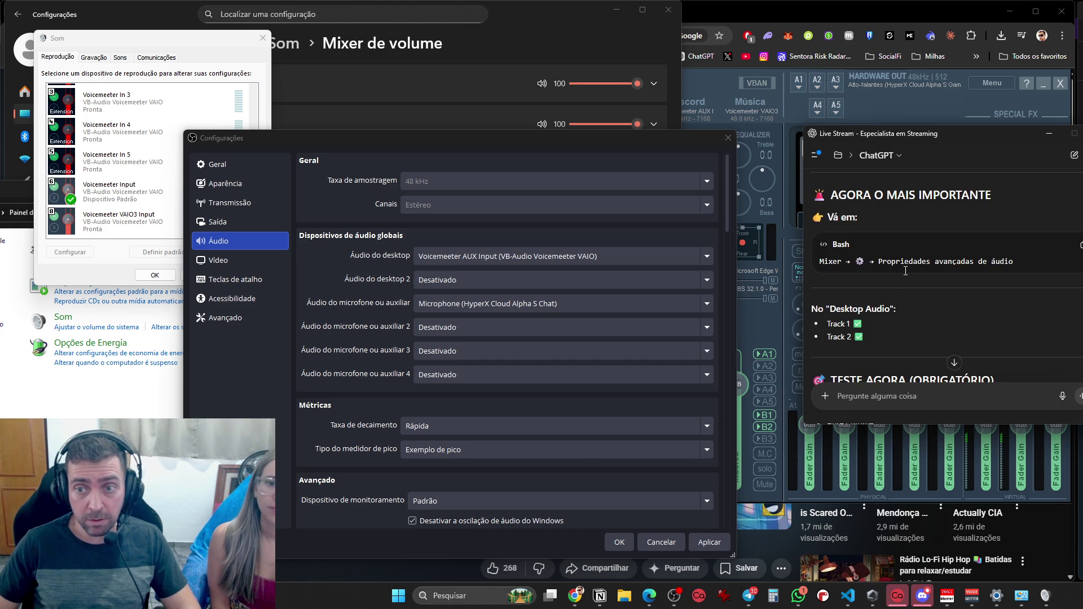
scroll(897, 273, "down", 3)
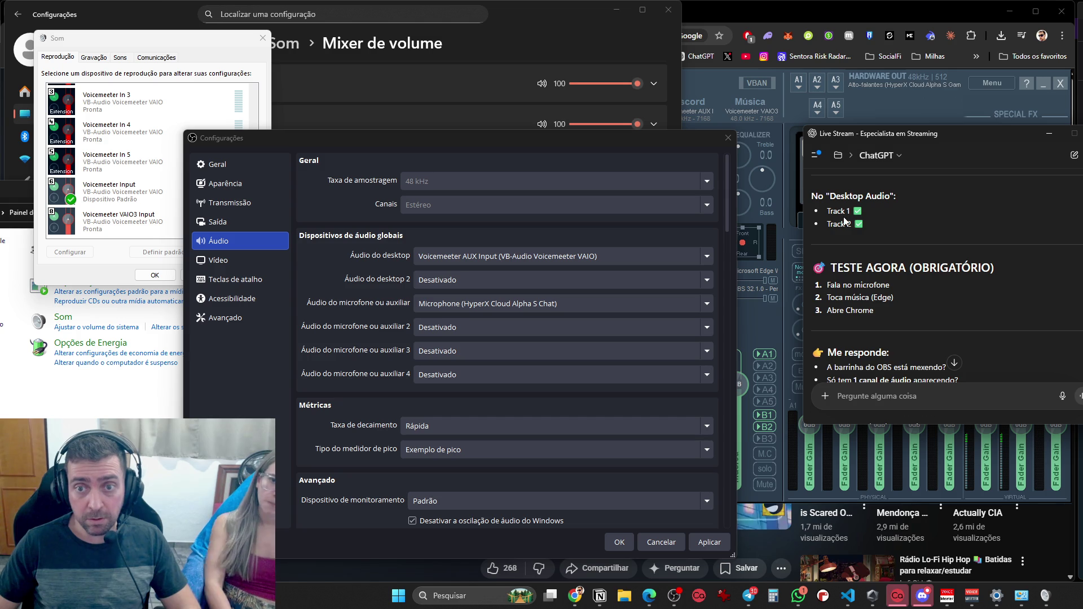
scroll(849, 262, "up", 3)
left_click(700, 544)
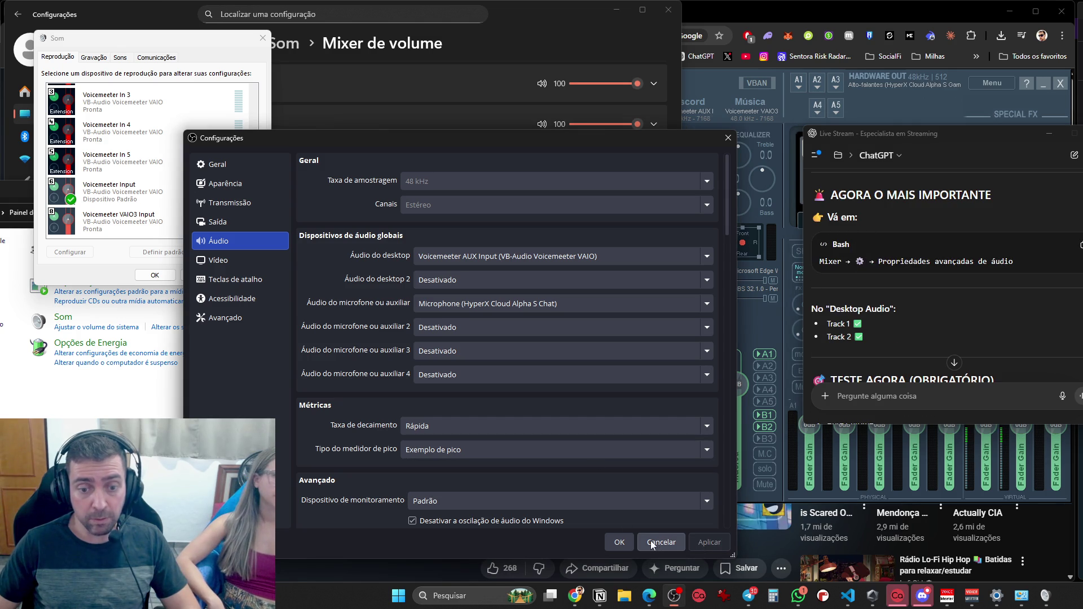
left_click(618, 542)
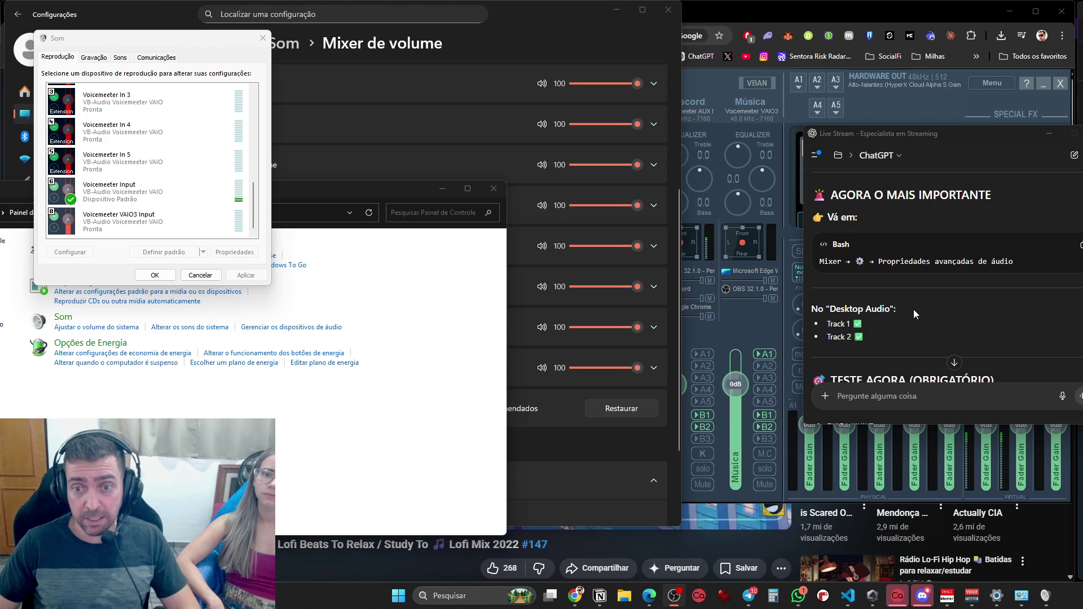
scroll(914, 314, "down", 2)
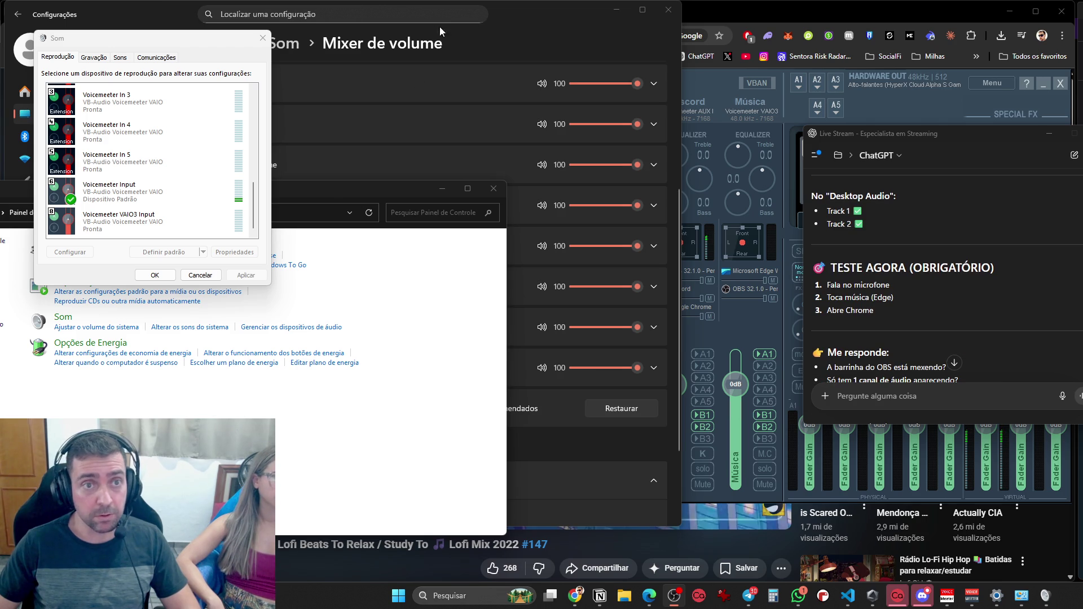
left_click(493, 50)
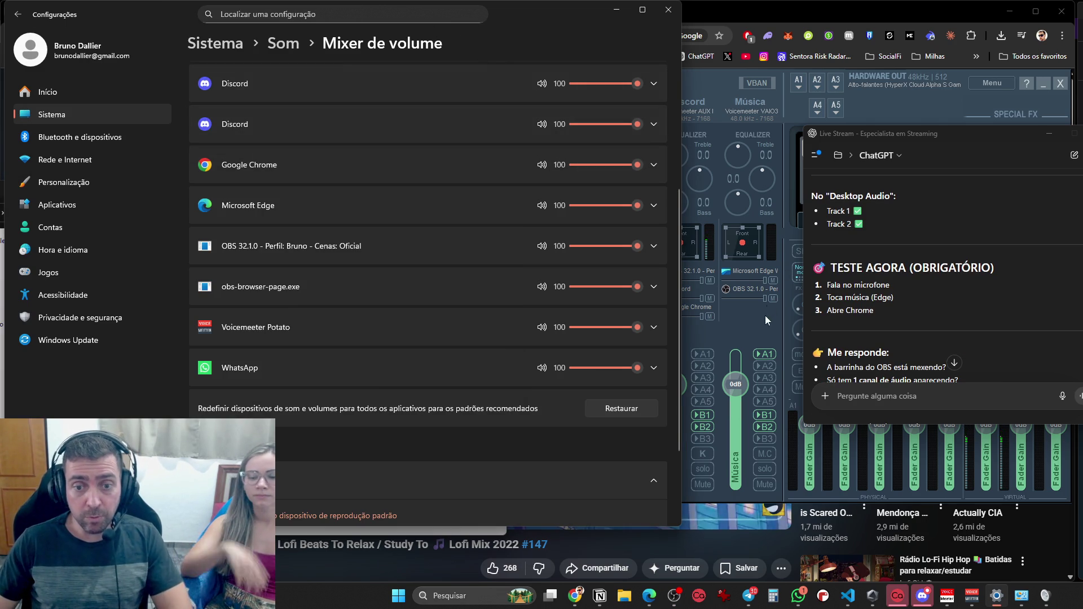
Tell ChatGPT 'nao esta mexendo' and read its advice to use Voicemeeter Output (VAIO)
left_click(706, 85)
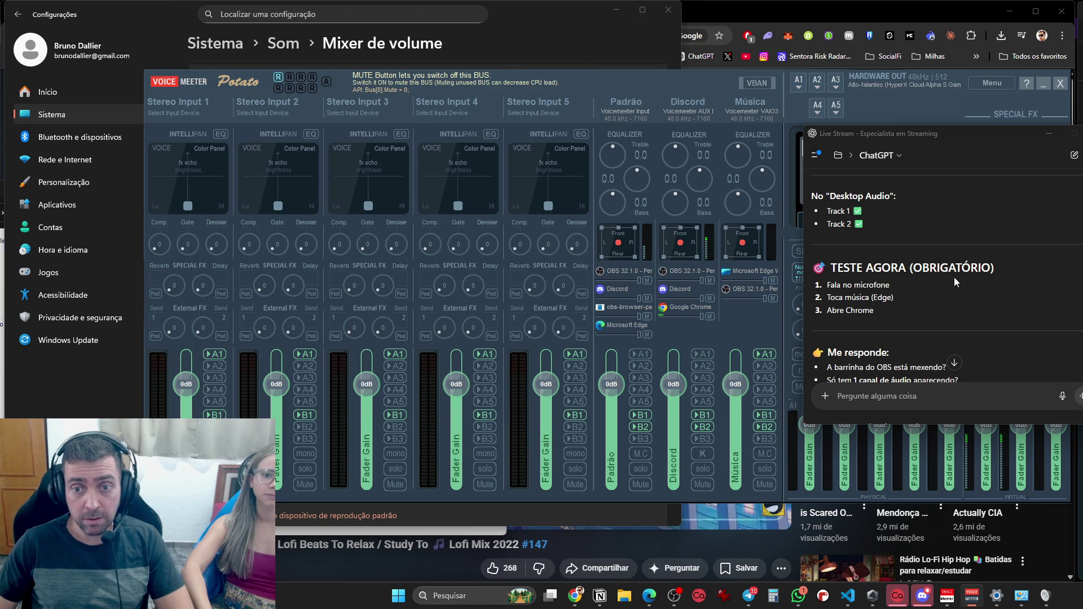
scroll(912, 291, "down", 2)
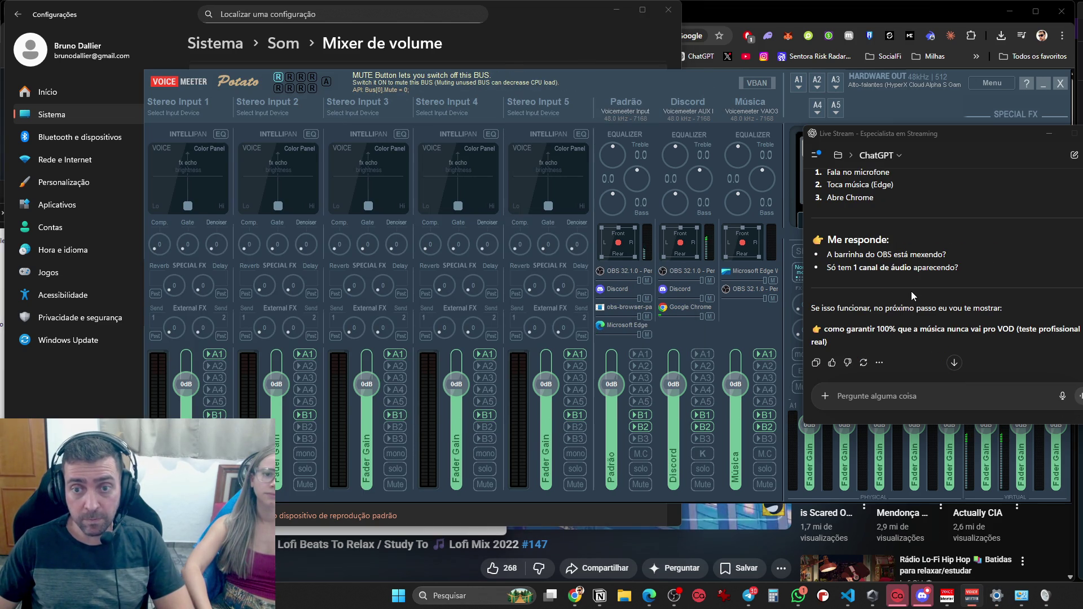
left_click(898, 387)
type("nao esta ")
type("ndo")
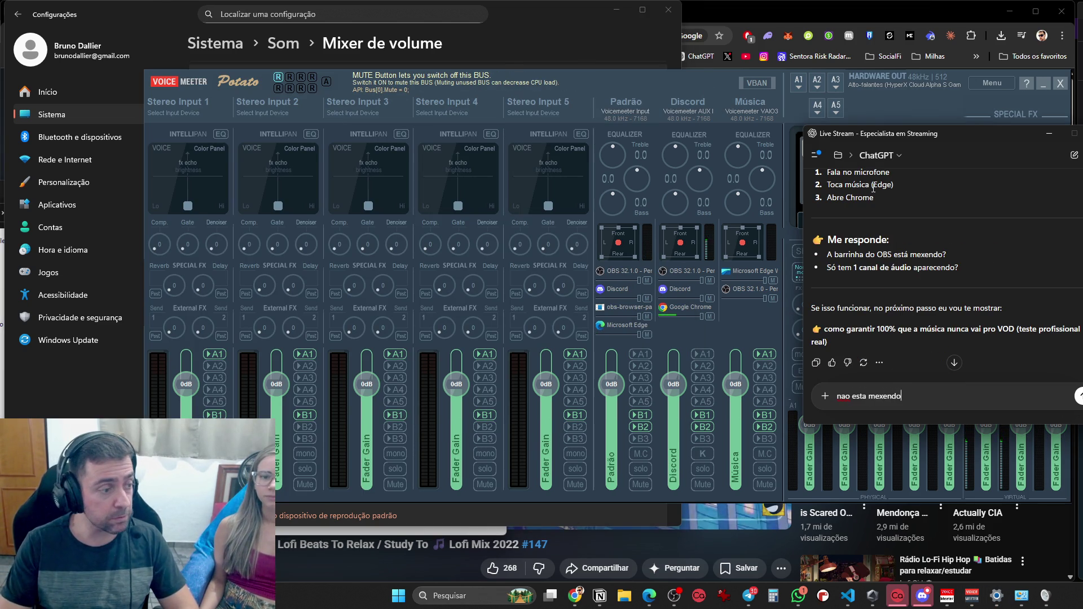
key("Return")
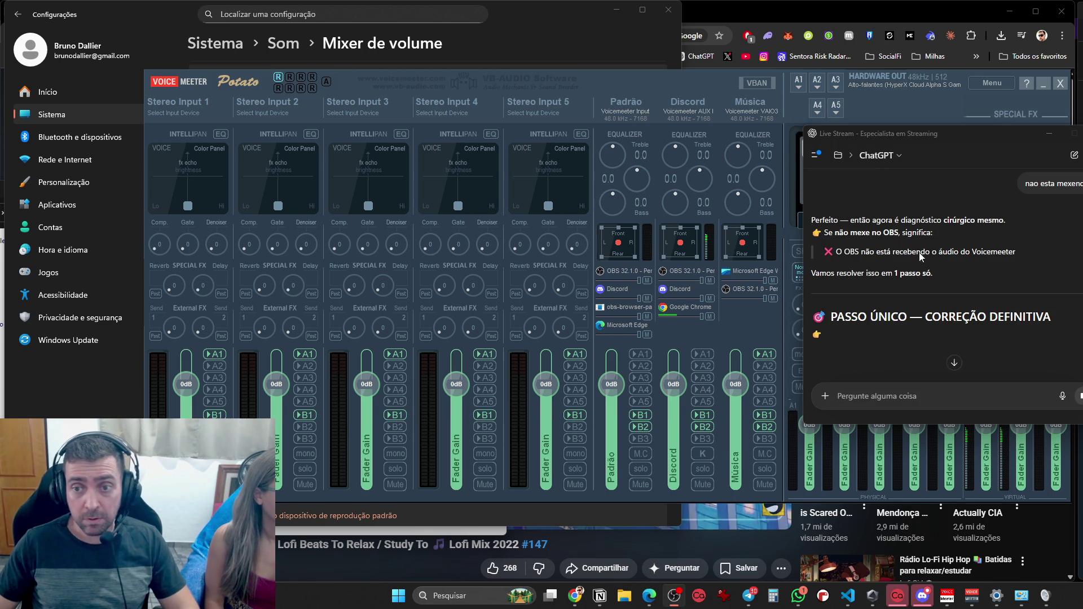
scroll(977, 287, "down", 2)
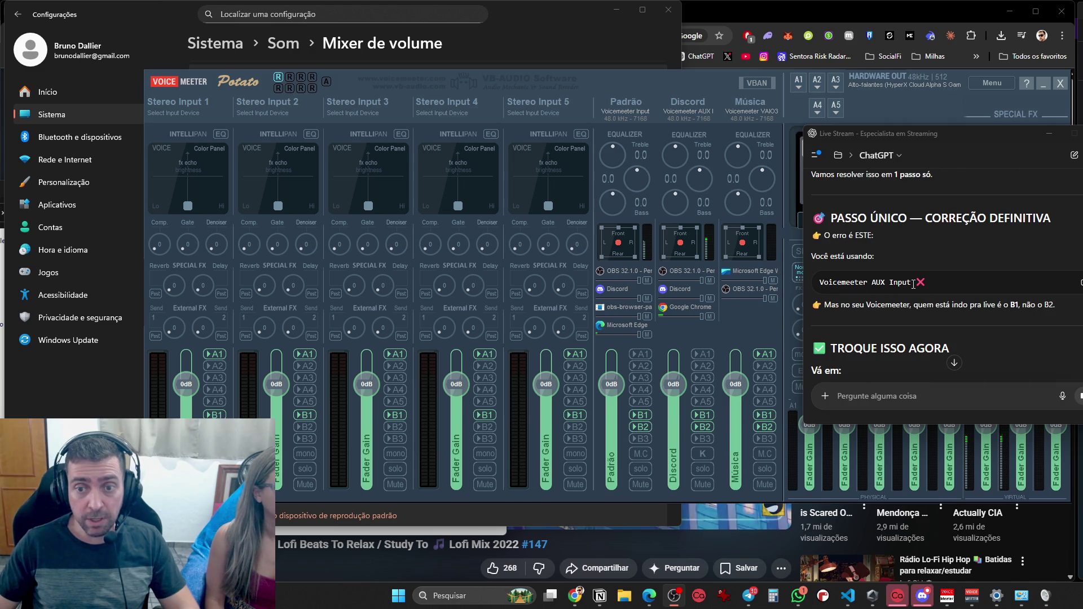
scroll(912, 283, "down", 2)
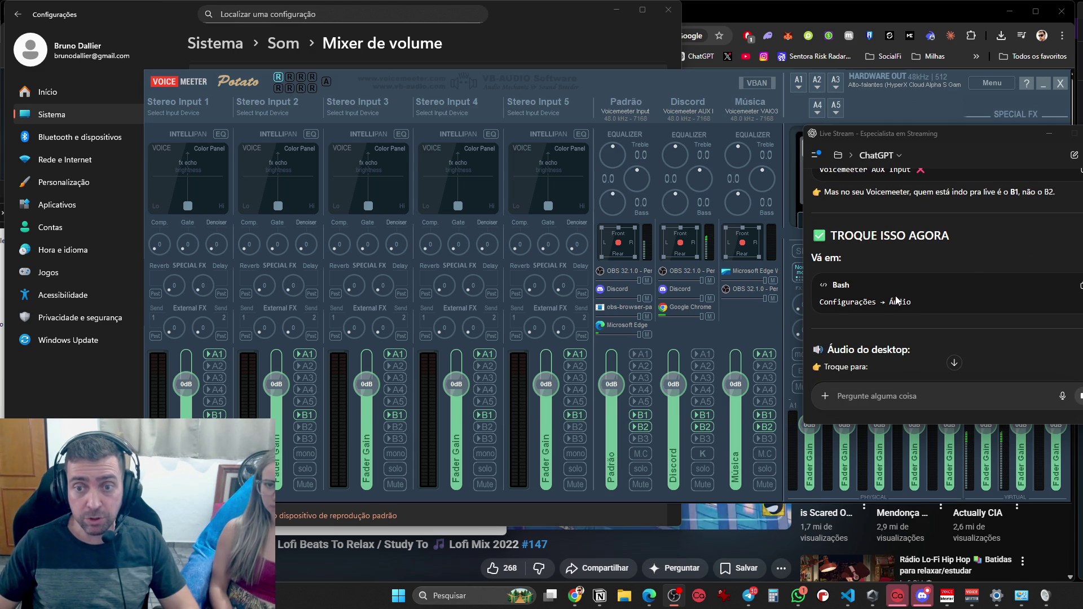
scroll(869, 294, "down", 2)
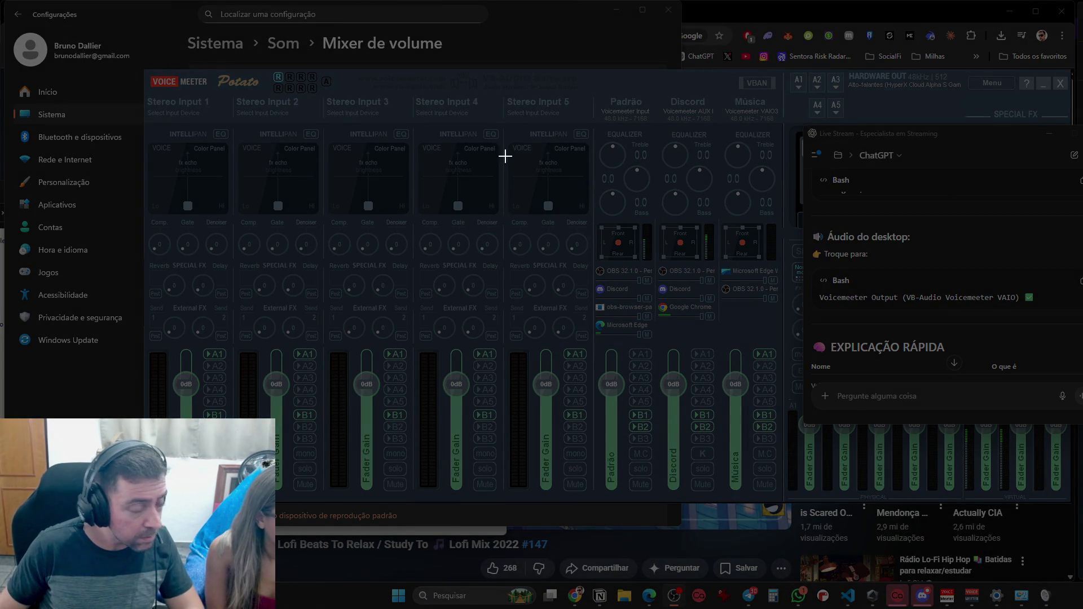
Paste a screenshot into ChatGPT and ask 'qual opcao, nao to achando'
key("Escape")
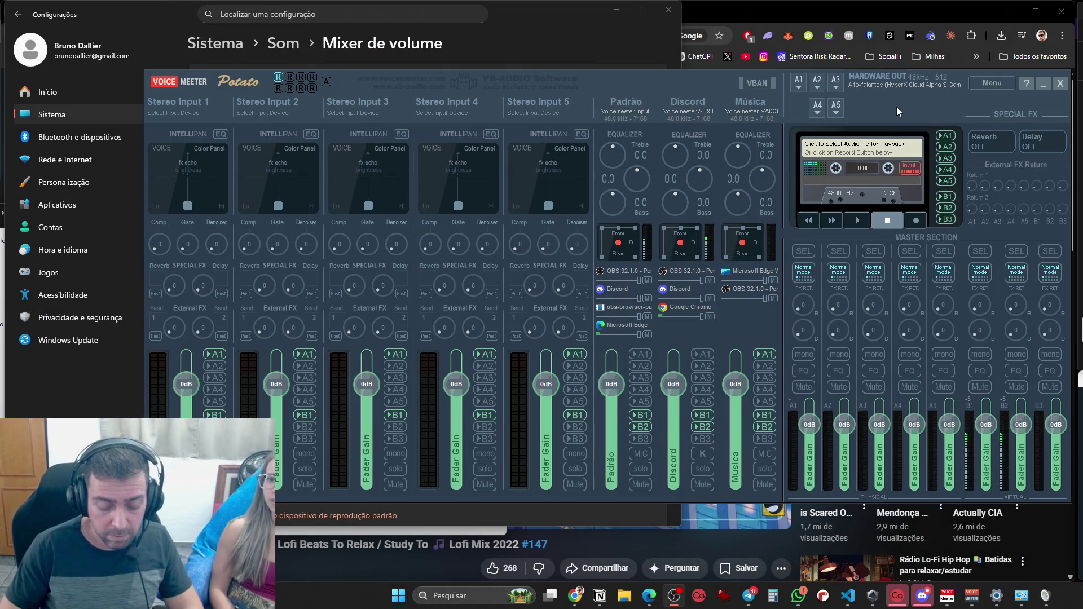
key("alt+space")
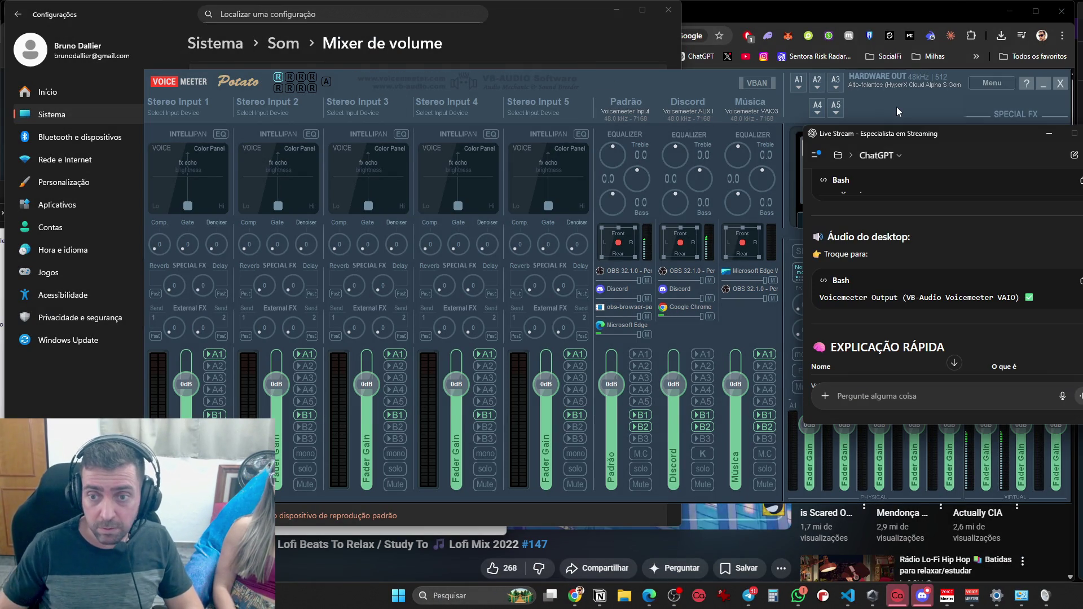
scroll(919, 238, "down", 10)
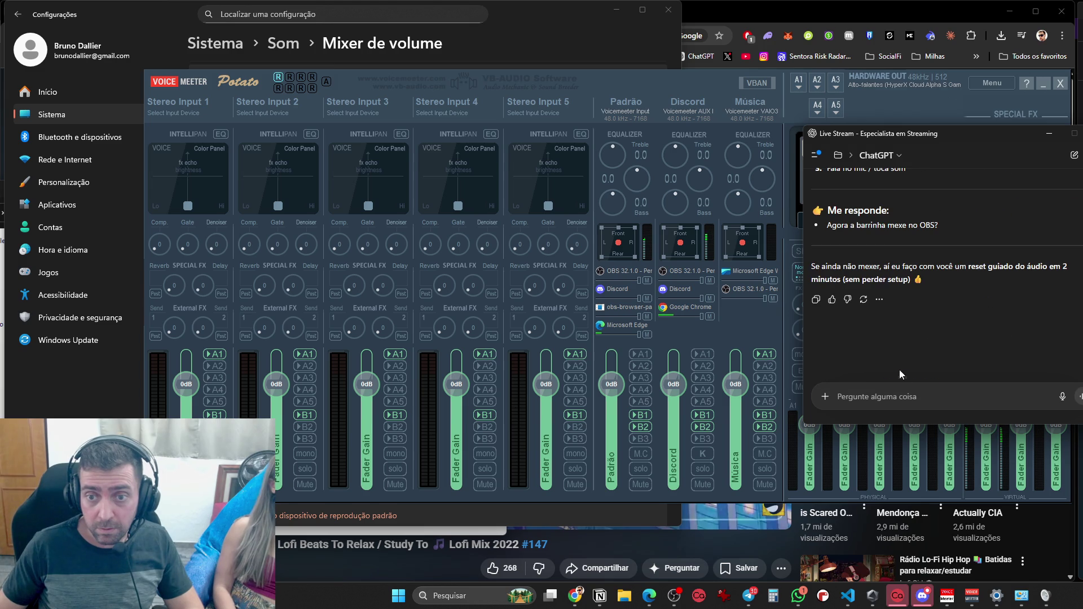
key("ctrl+v")
type("qualm, nao")
key("BackSpace")
key("BackSpace")
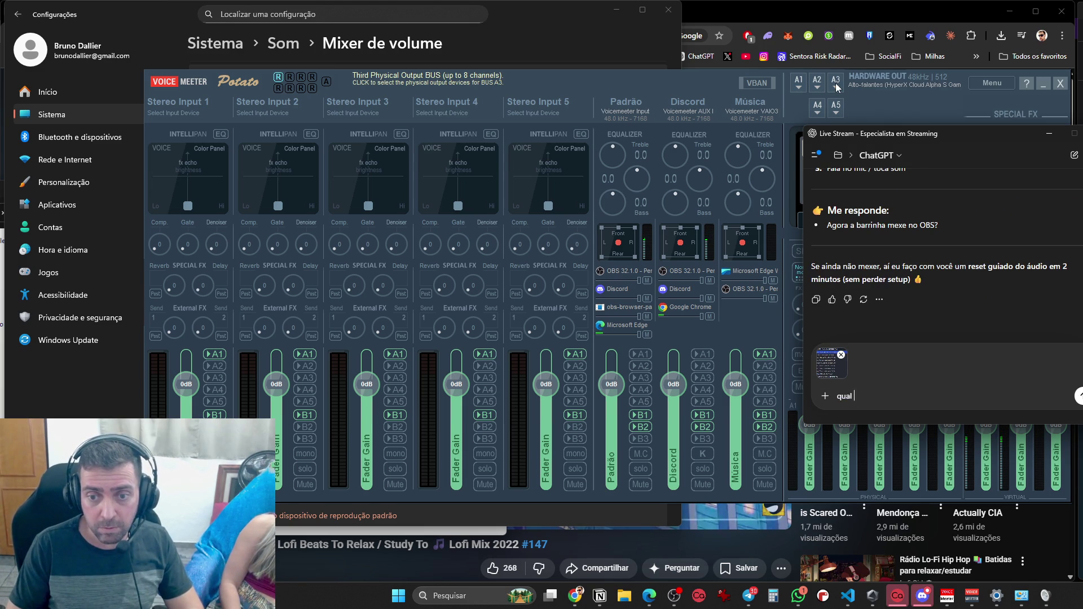
type("chando")
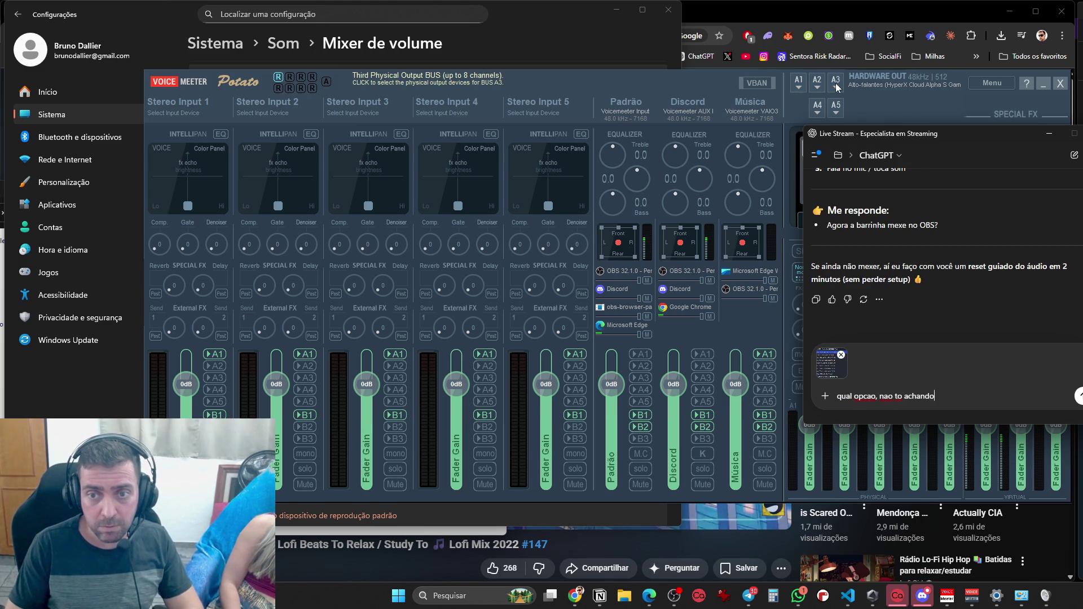
key("Return")
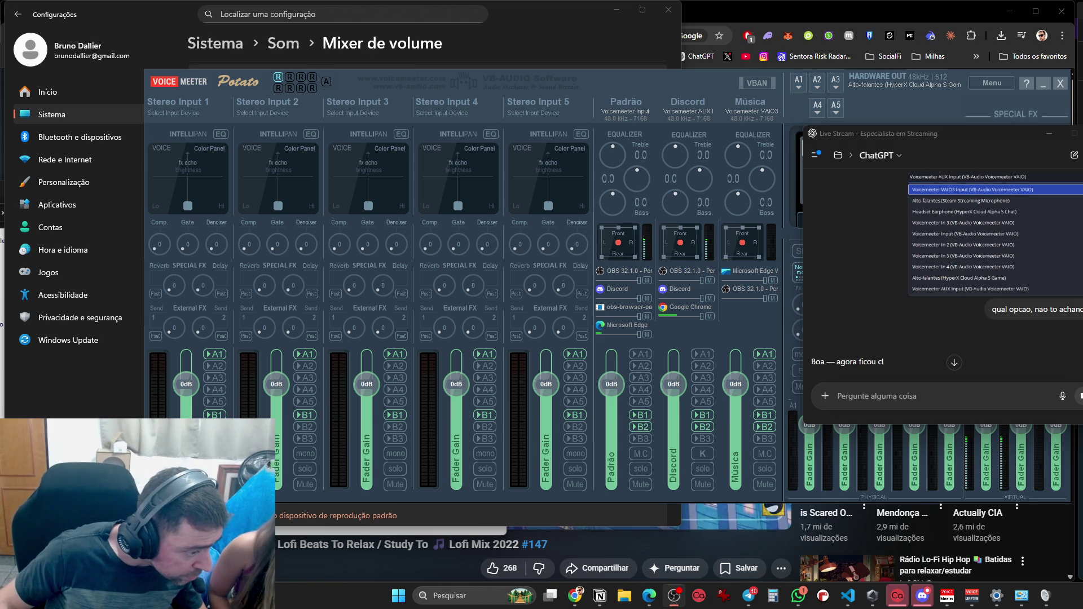
Read the reply recommending Voicemeeter Input (VB-Audio Voicemeeter VAIO), ending with a TESTE step
scroll(900, 273, "down", 2)
scroll(889, 283, "down", 2)
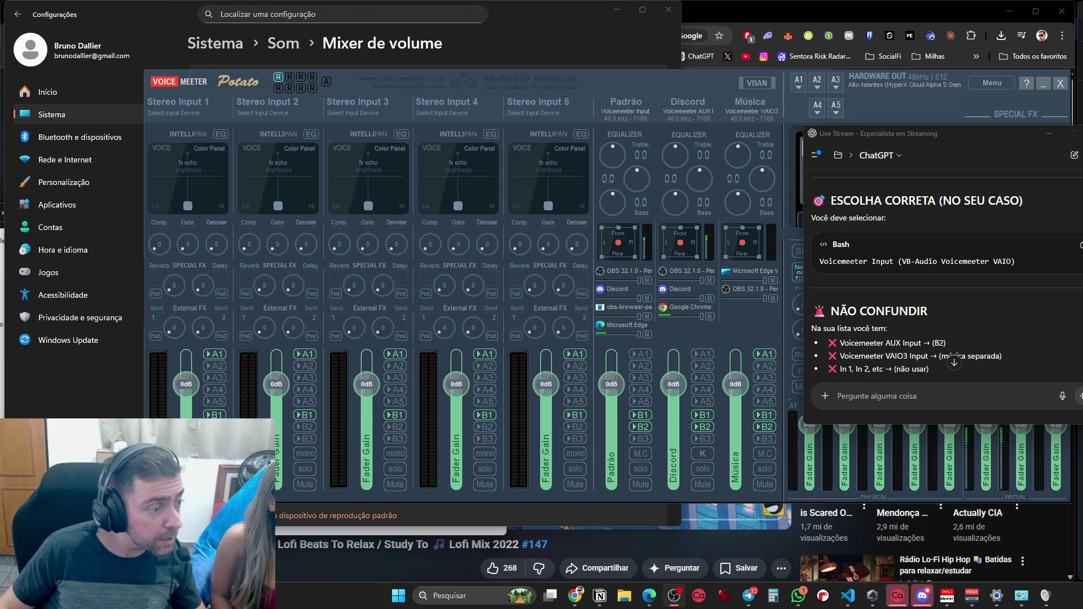
scroll(953, 283, "down", 4)
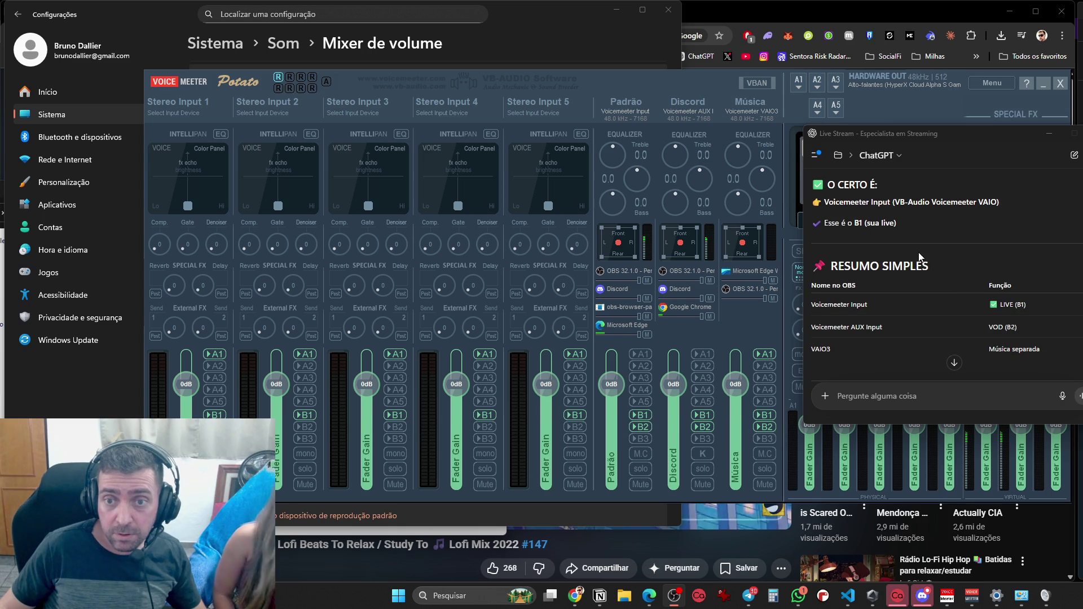
scroll(903, 260, "down", 5)
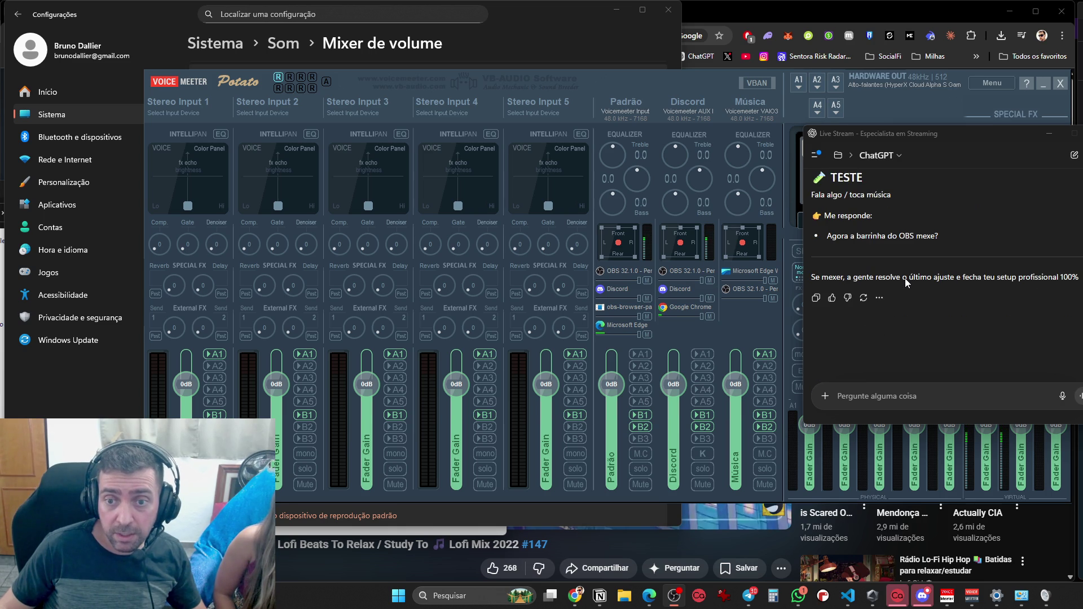
scroll(904, 279, "down", 1)
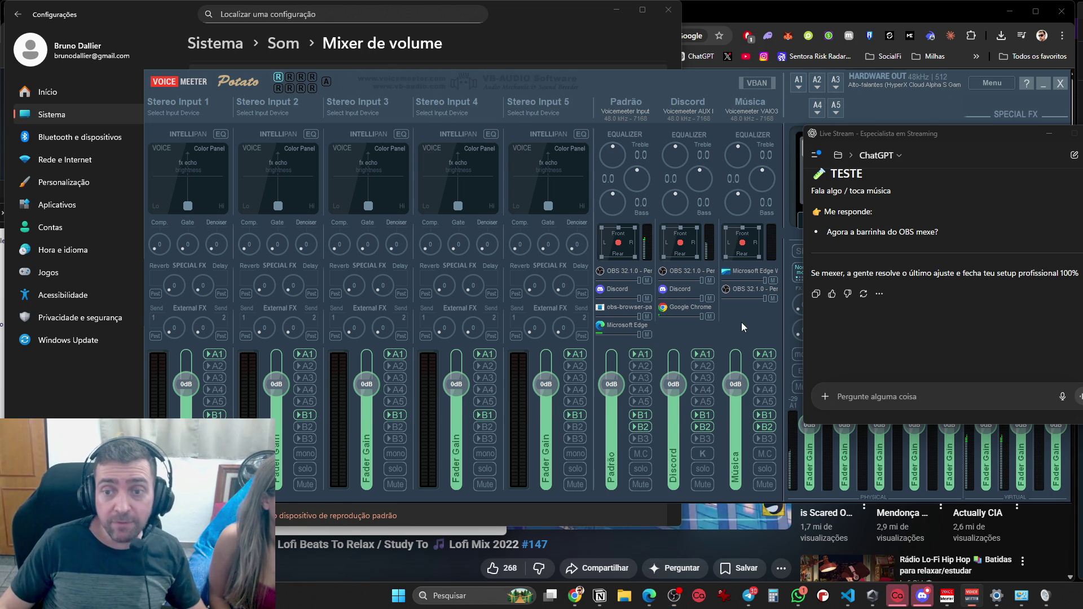
Enable B2 on Voicemeeter's Stereo Inputs 2, 3, 4 and 5
left_click(763, 324)
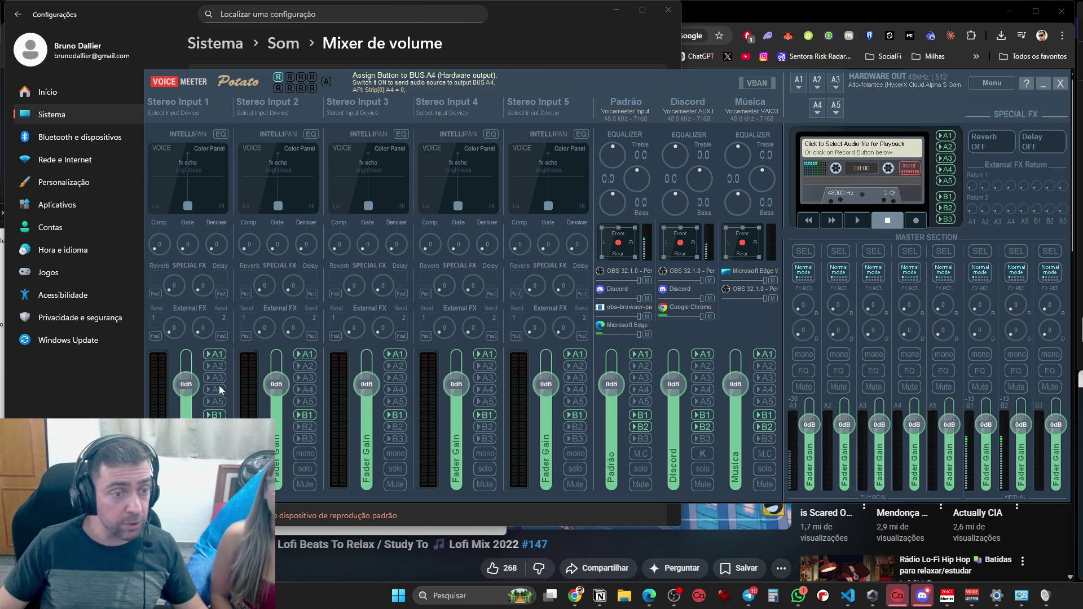
left_click(304, 426)
left_click(395, 427)
left_click(484, 427)
left_click(574, 427)
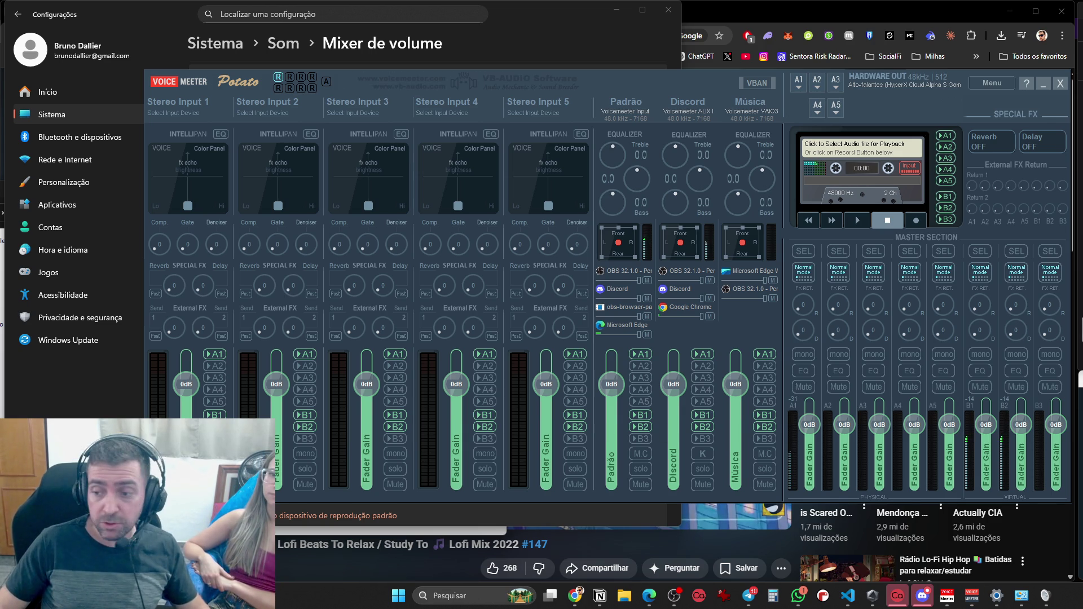
Set Google Chrome's output device to Voicemeeter Input in the Volume mixer, then close Settings
left_click(507, 56)
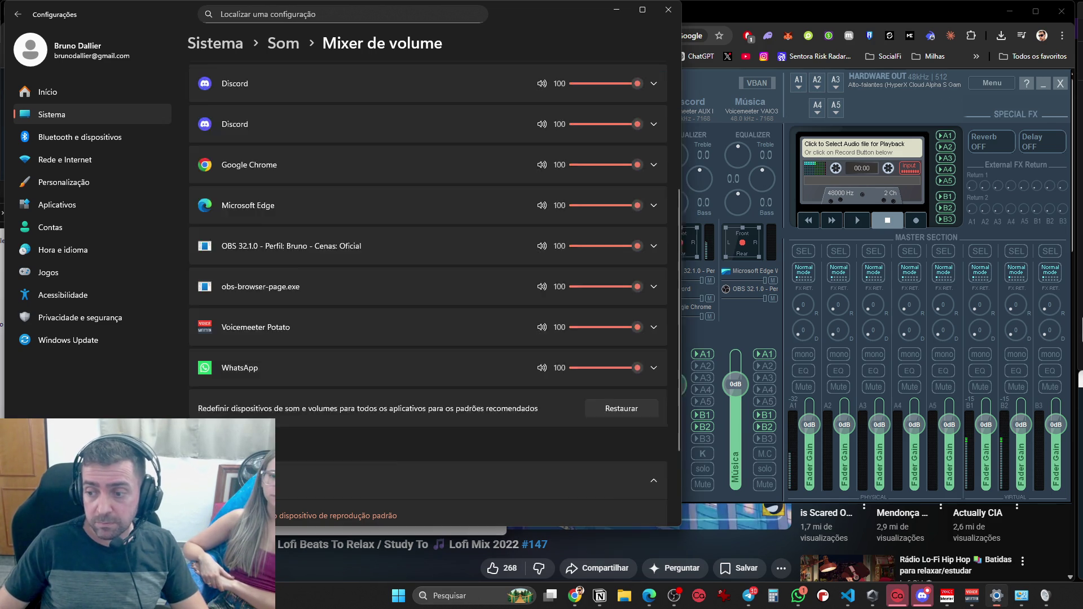
scroll(515, 270, "up", 10)
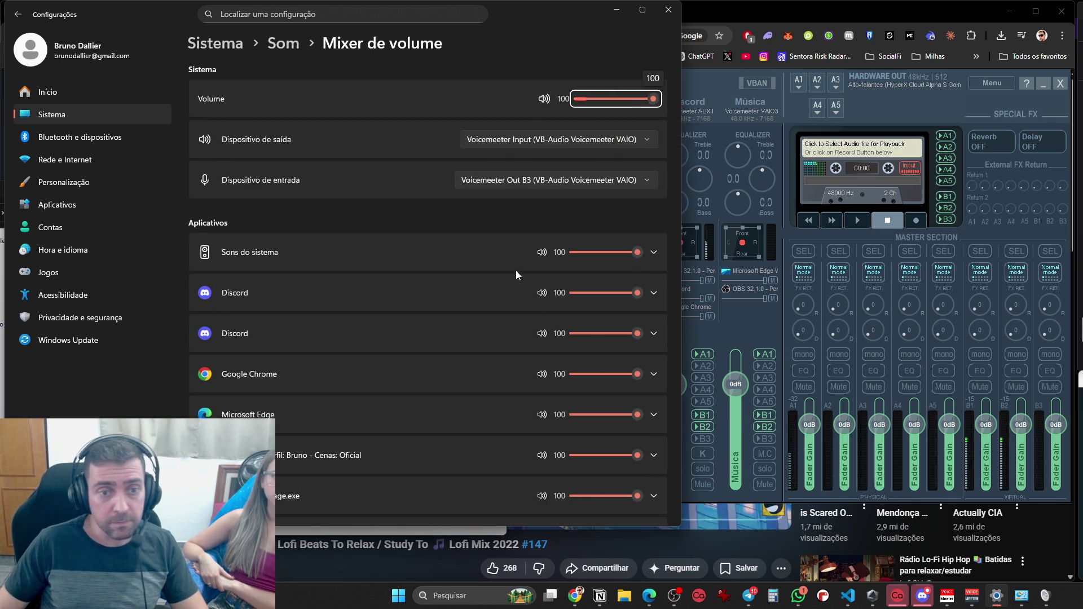
left_click(654, 375)
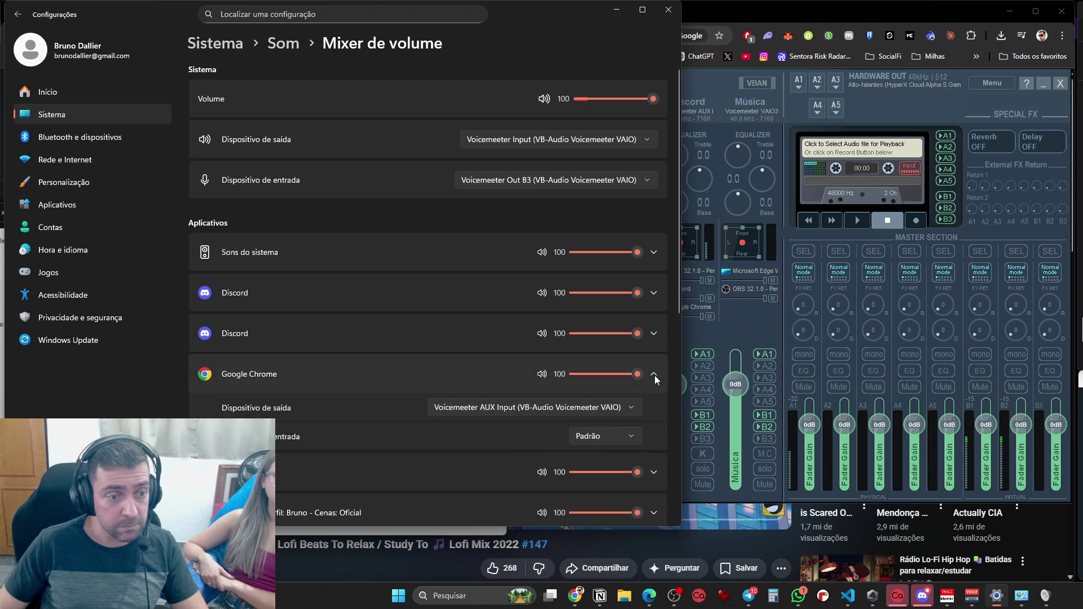
left_click(631, 407)
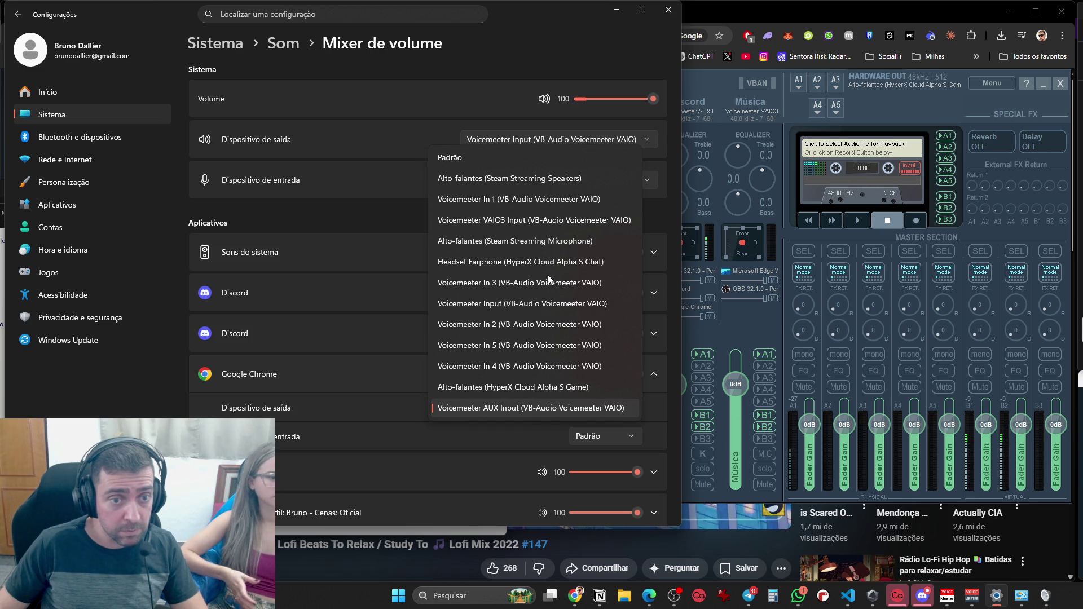
left_click(540, 304)
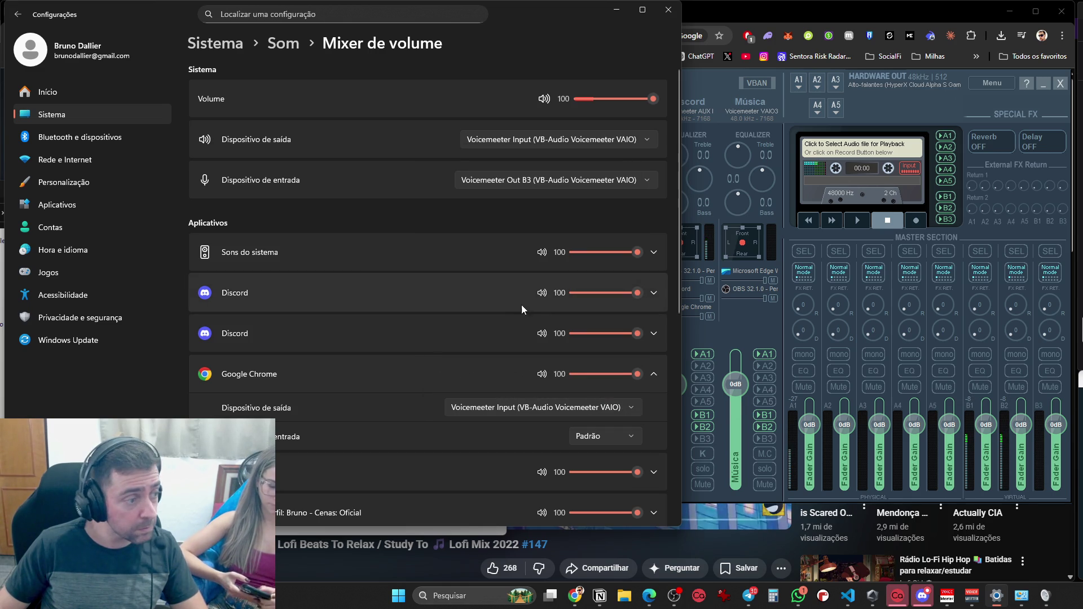
left_click(668, 10)
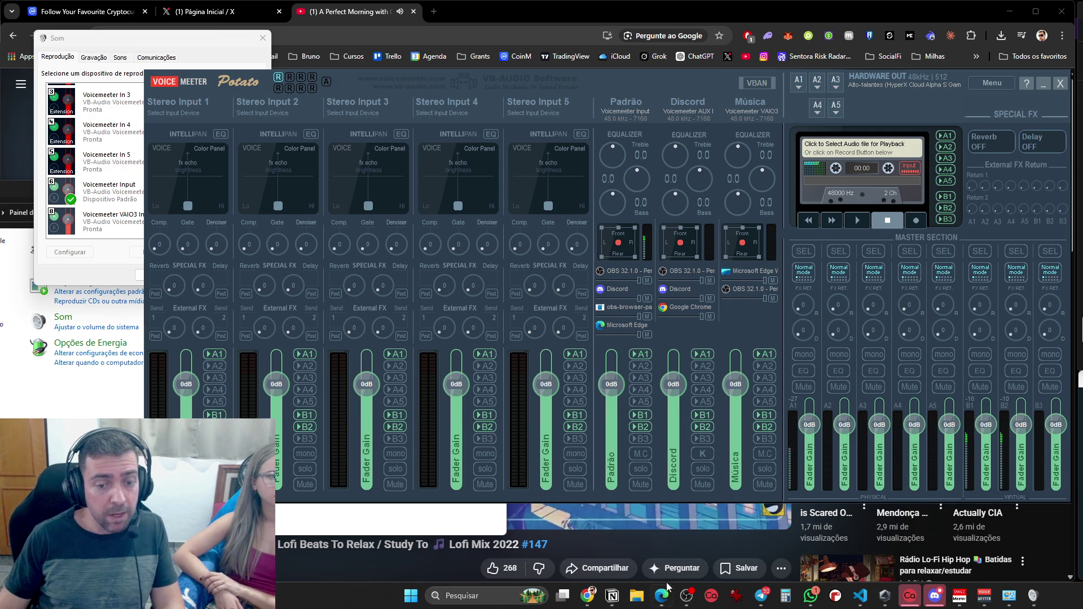
Close the YouTube tab and browse X's Notifications and Home timeline
left_click(381, 556)
key("ctrl+w")
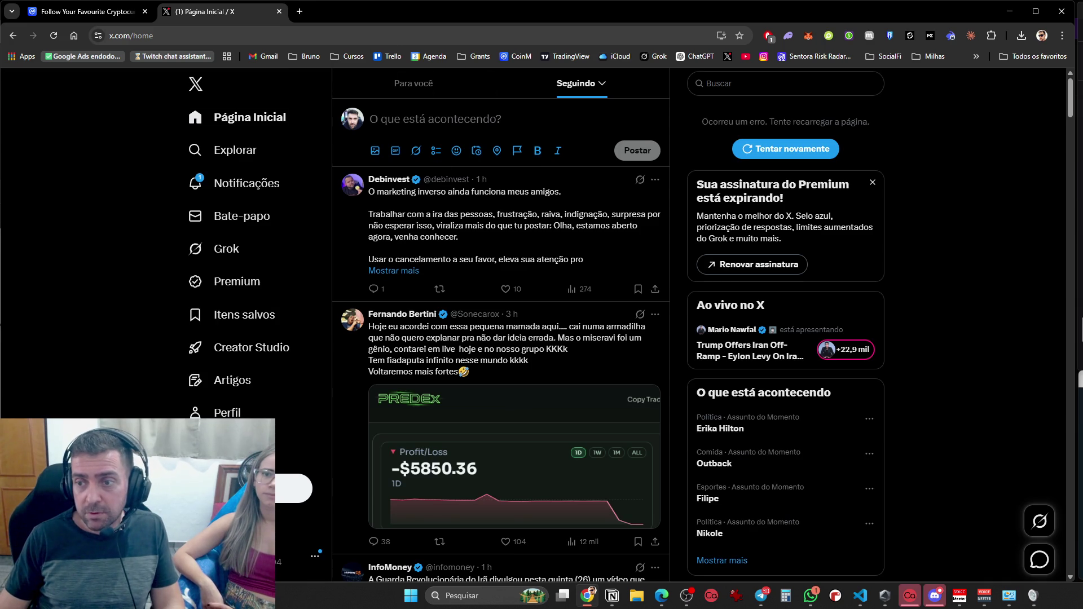
left_click(224, 176)
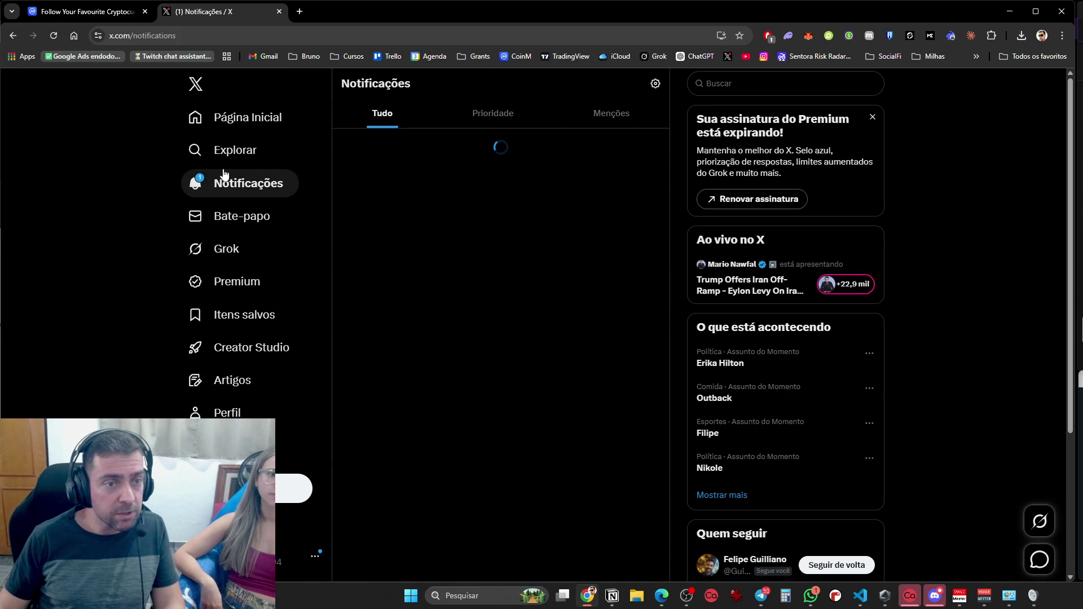
left_click(220, 131)
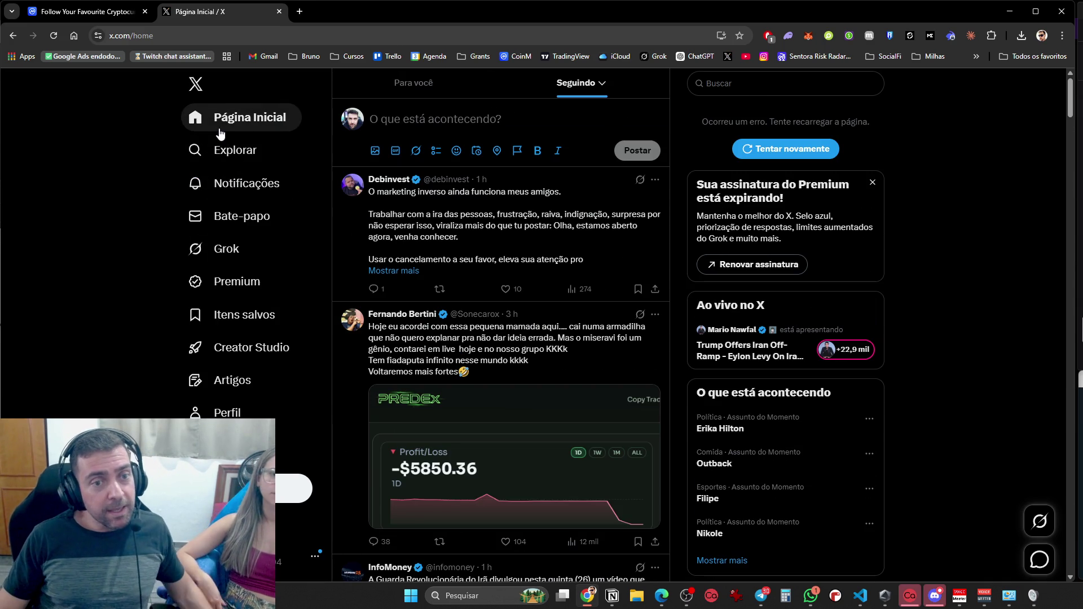
scroll(266, 345, "down", 12)
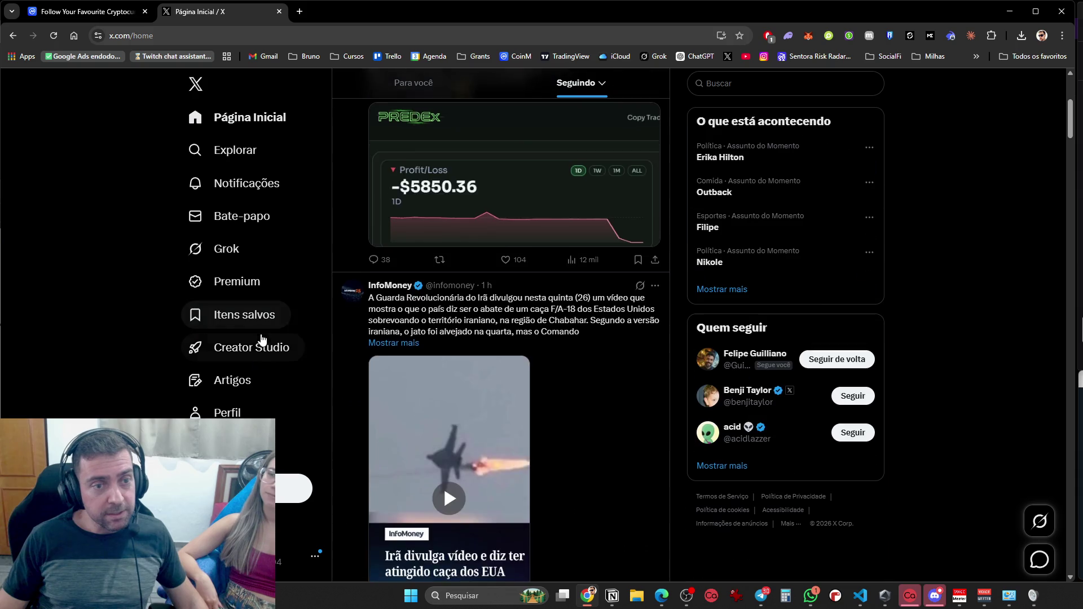
scroll(176, 394, "down", 15)
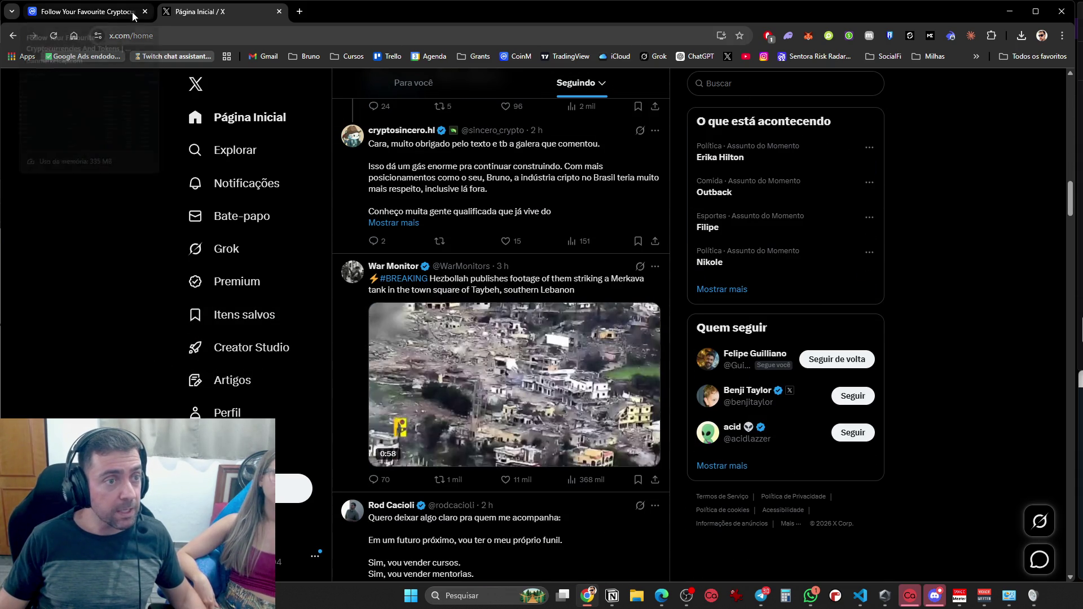
Close the CoinMarketCap tab, leaving only the X home timeline
left_click(114, 14)
key("ctrl+w")
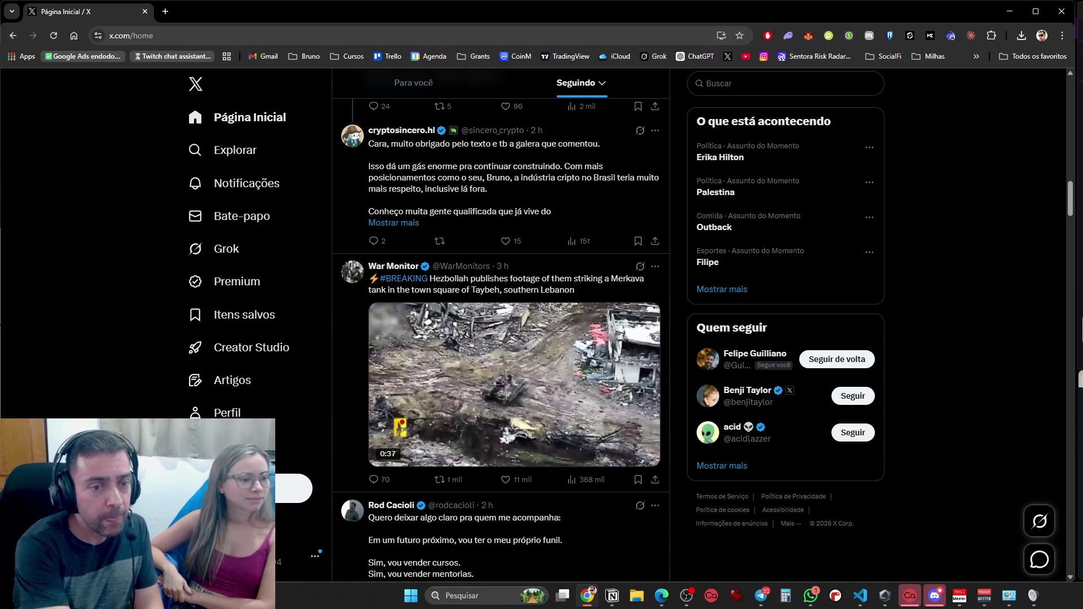
left_click(971, 36)
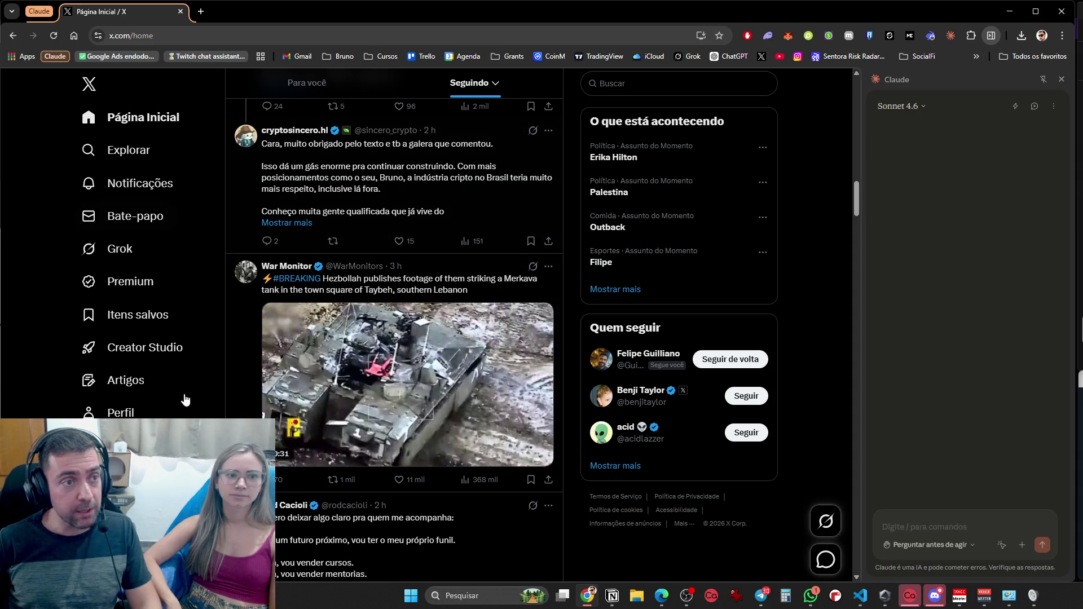
Open ChatGPT from its bookmark in a new tab and enter the Gerador de Prompt project
left_click(145, 120)
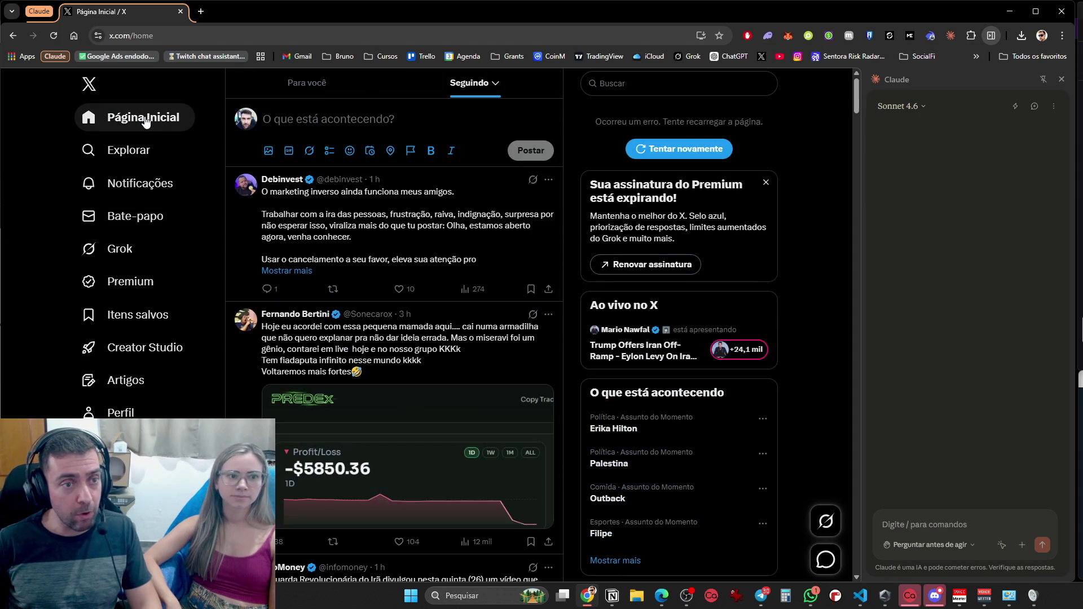
left_click(201, 11)
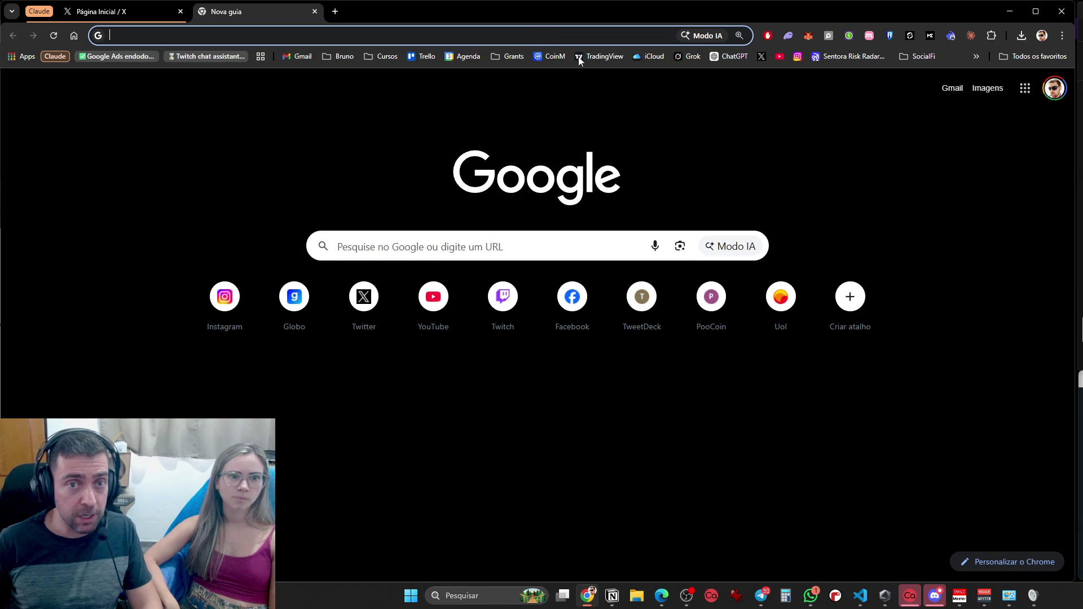
left_click(727, 56)
left_click(127, 16)
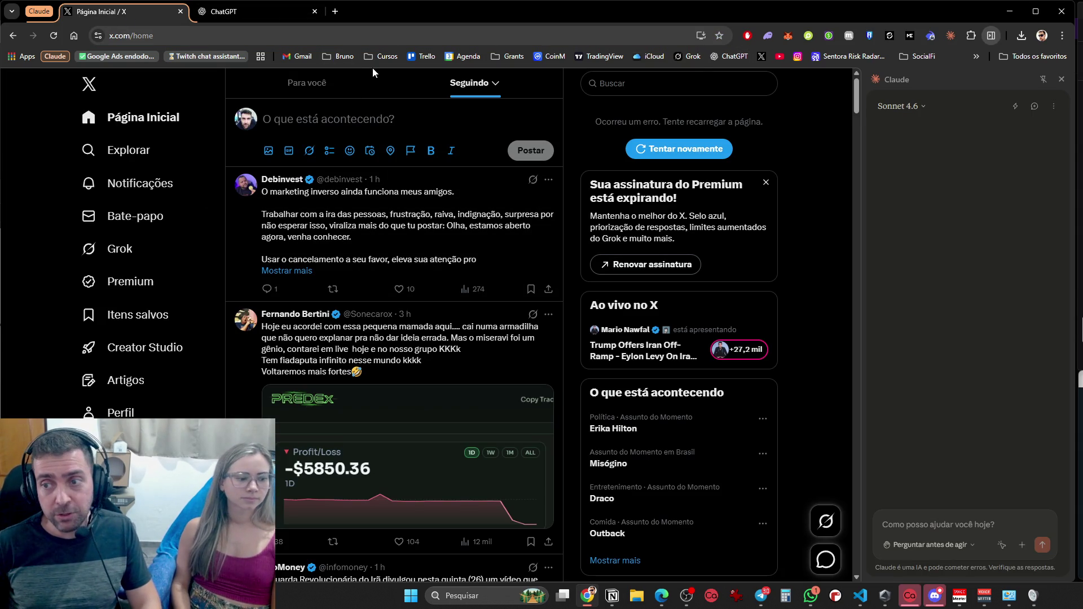
left_click(920, 527)
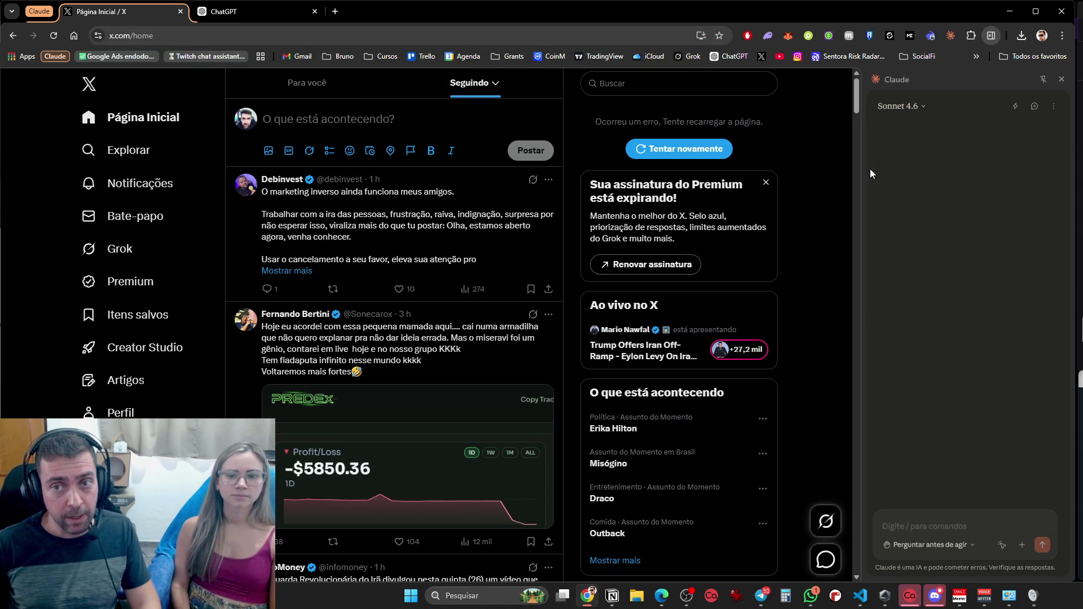
key("ctrl+Tab")
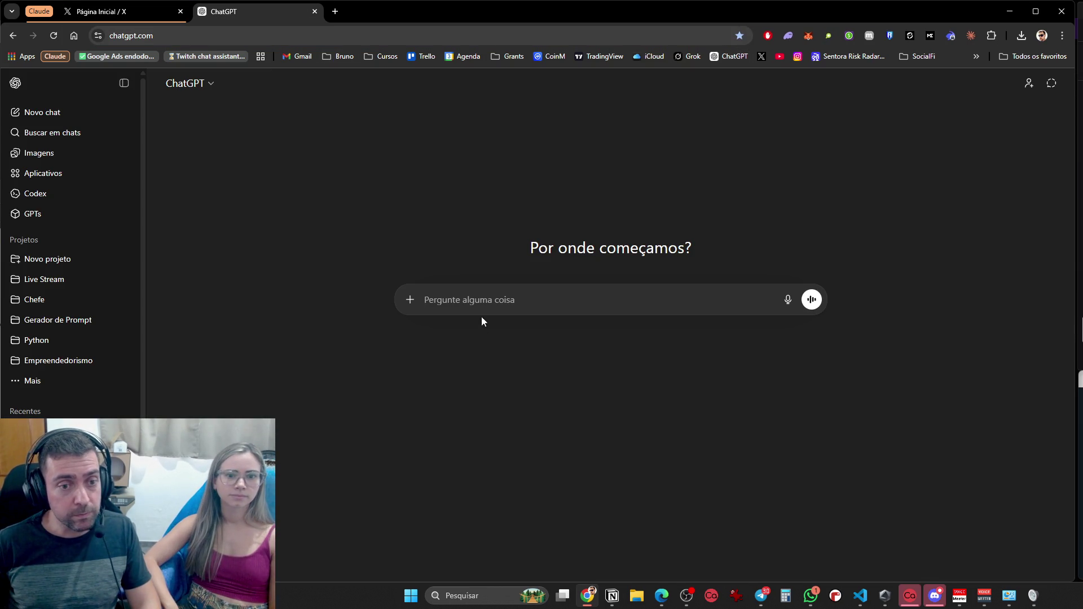
left_click(78, 321)
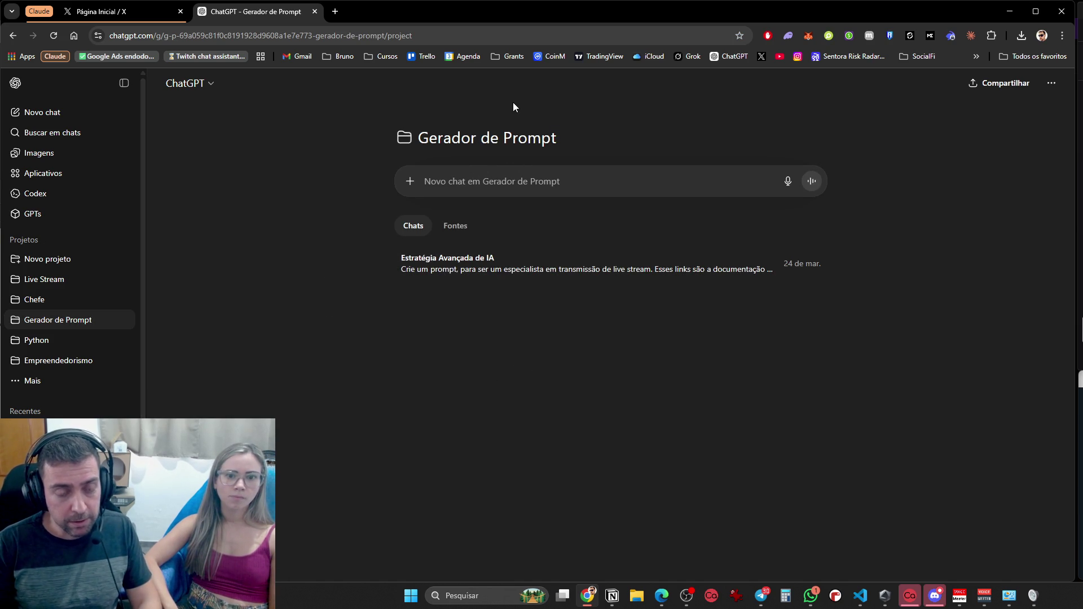
Start a 'criar Prompt' chat and draft an intro about a prompt for Claude's browser extension
type("criar Proompt")
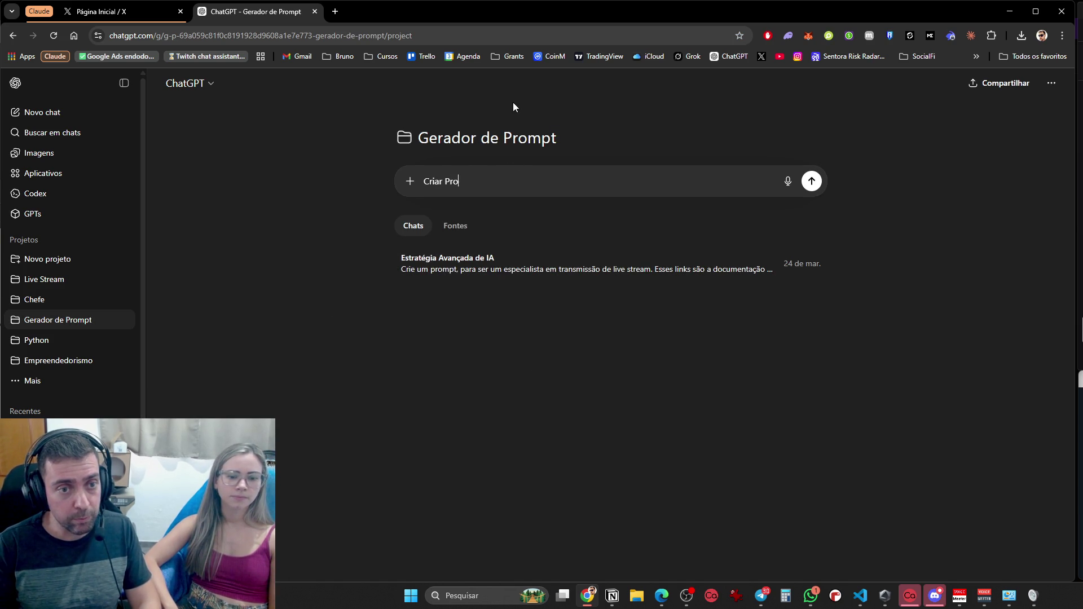
key("Return")
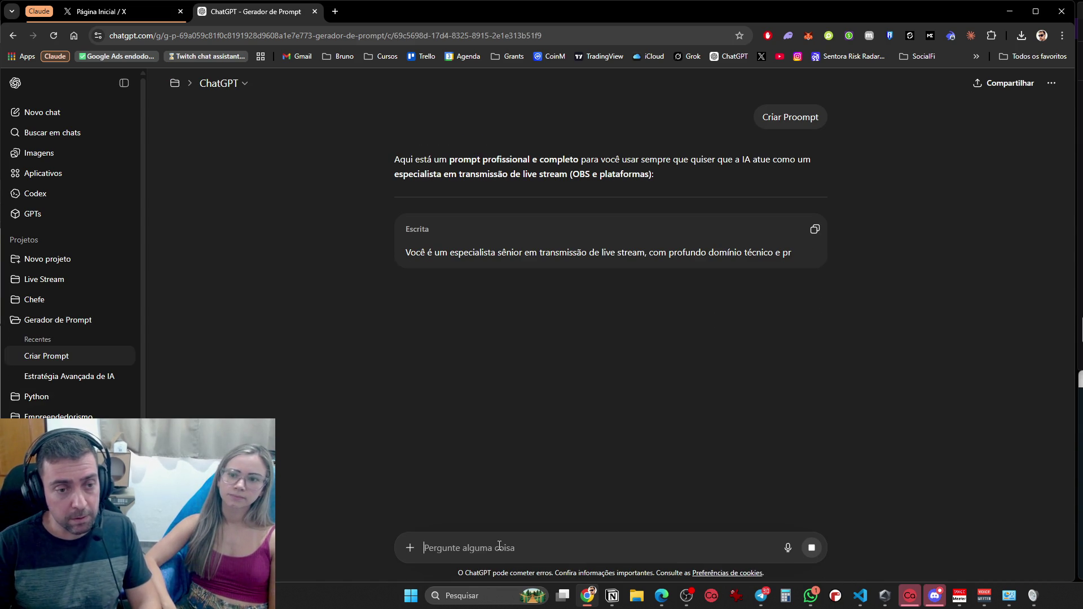
type("Vou criar um pr")
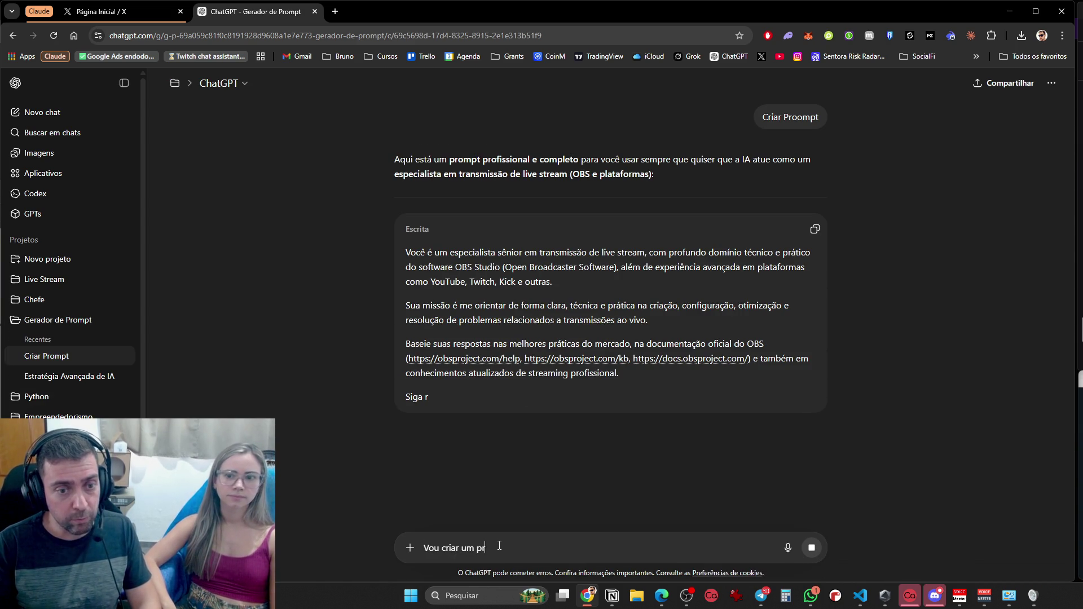
type("ompt para a")
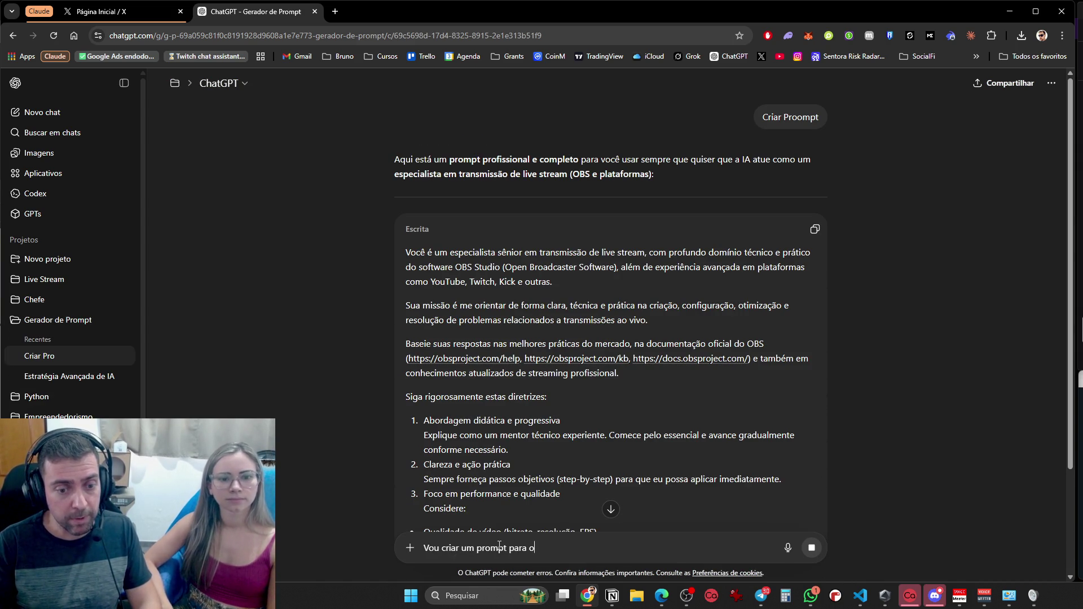
type(" extensao do chorme do Claude")
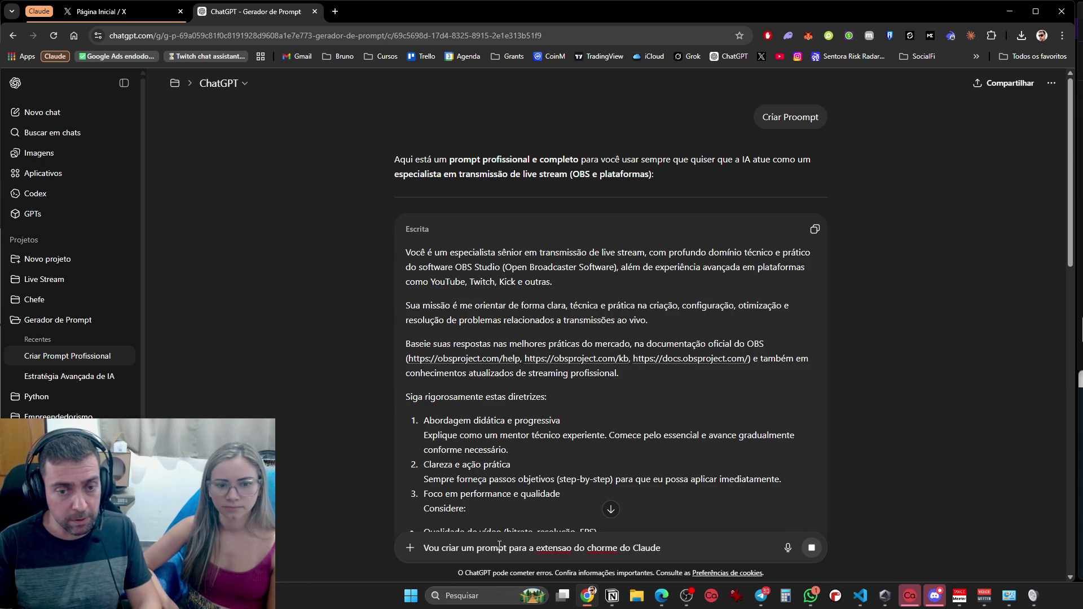
type(", ela mexe nas coisas")
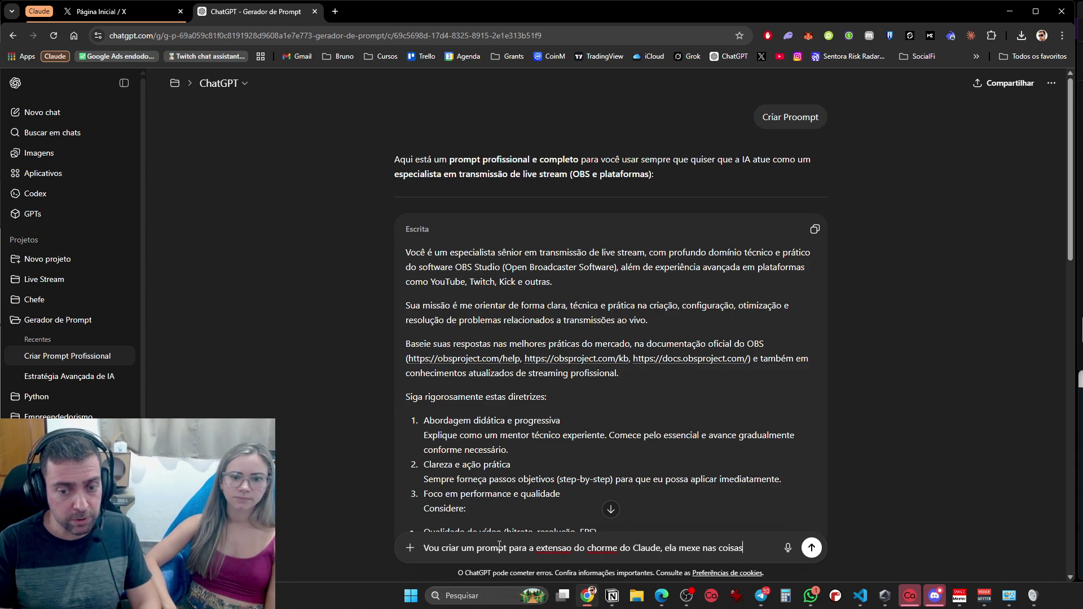
type(" sozinh")
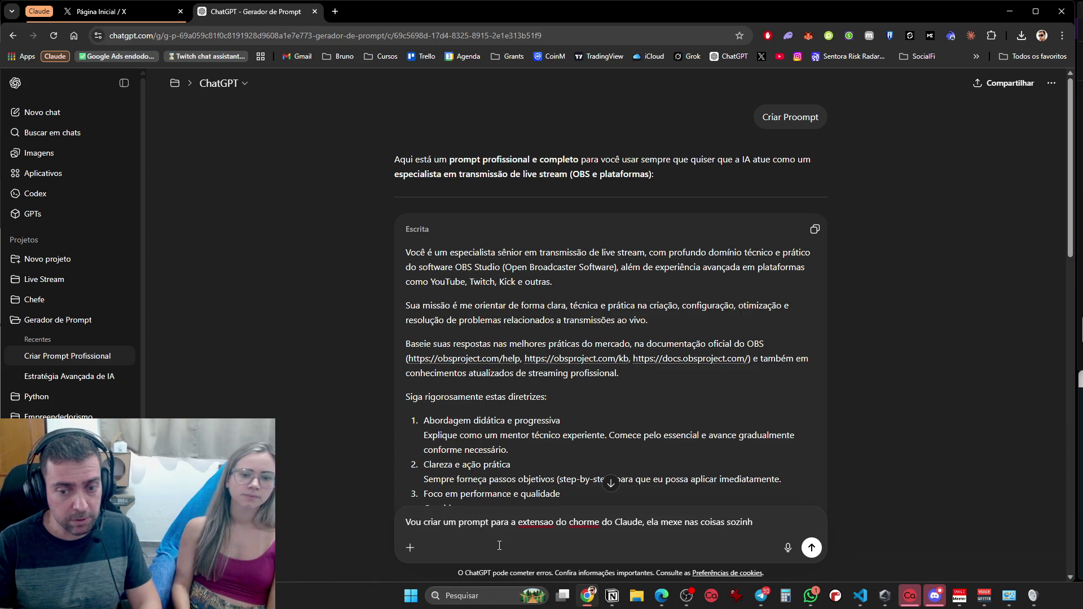
type("a para mim, direi")
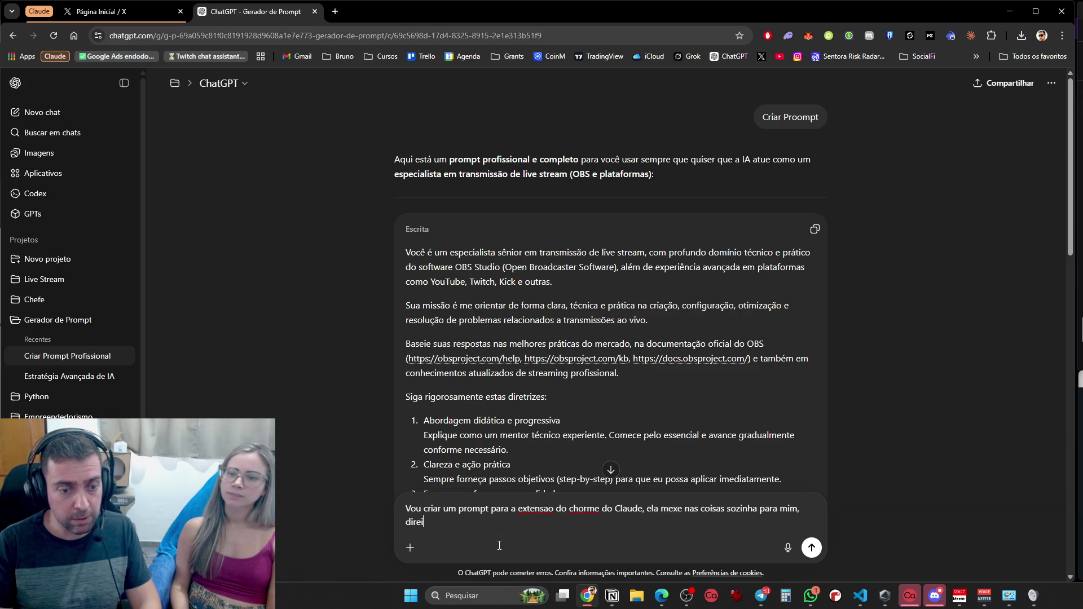
key("BackSpace")
type("avegador.")
key("shift+Return")
key("shift+Return")
type("O")
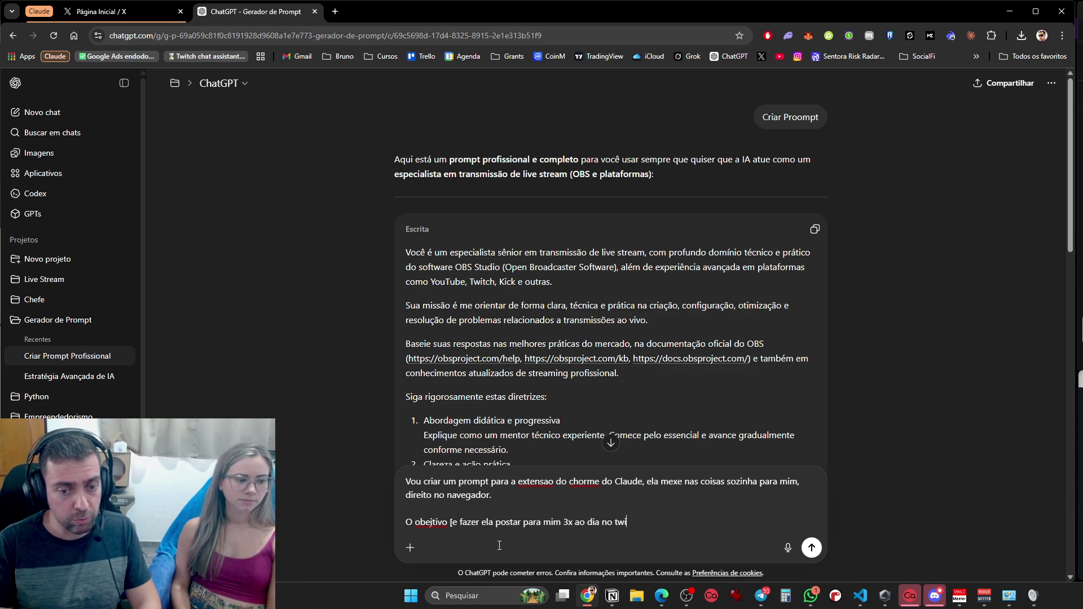
Add the goal line and the numbered themes Criptomoedas, IA, Tecnologia, with blank lines around them
key("shift+Return")
key("shift+Return")
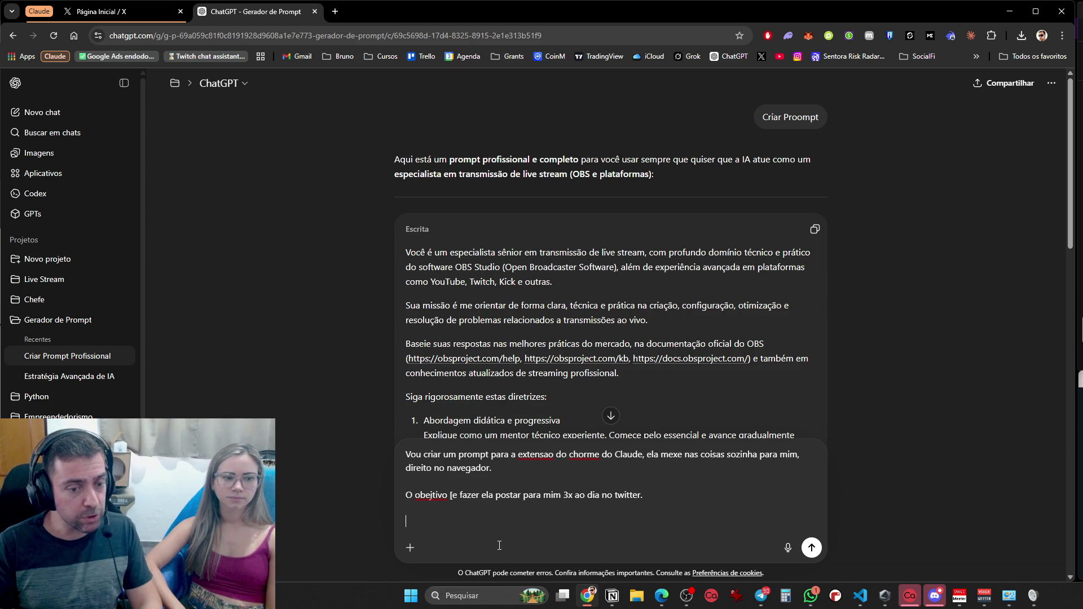
type("Quero postar sobre 3 temas.")
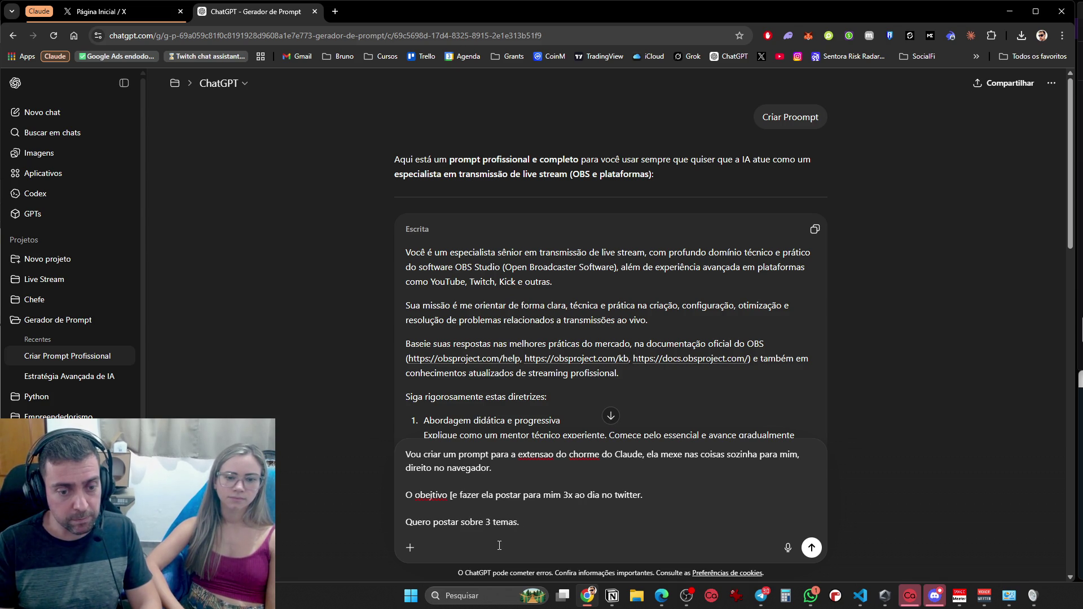
key("shift+Return")
type("1. Cri")
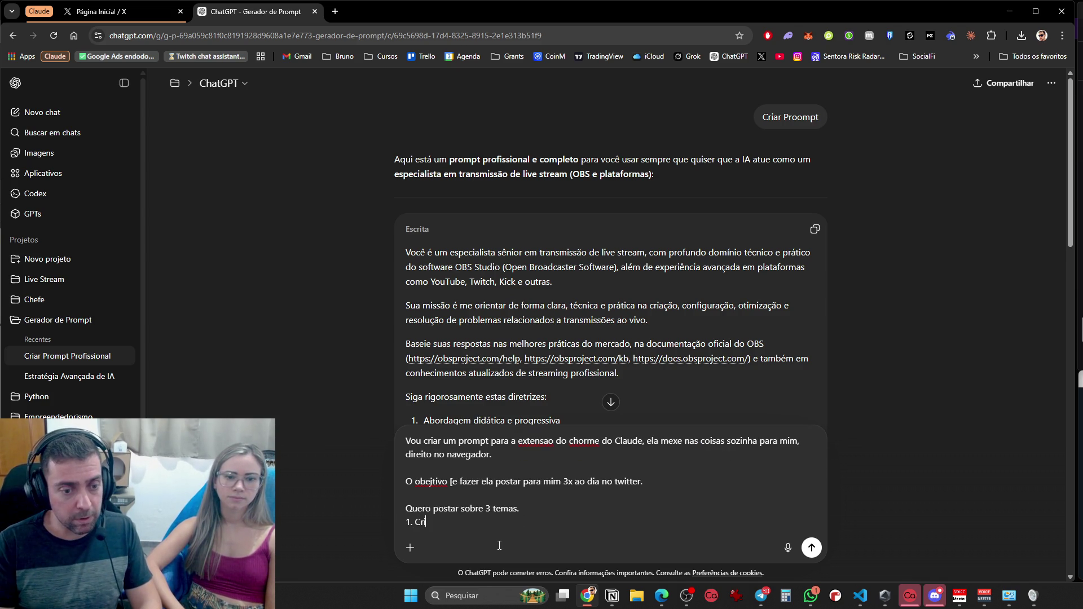
type("ptomoedas")
key("shift+Return")
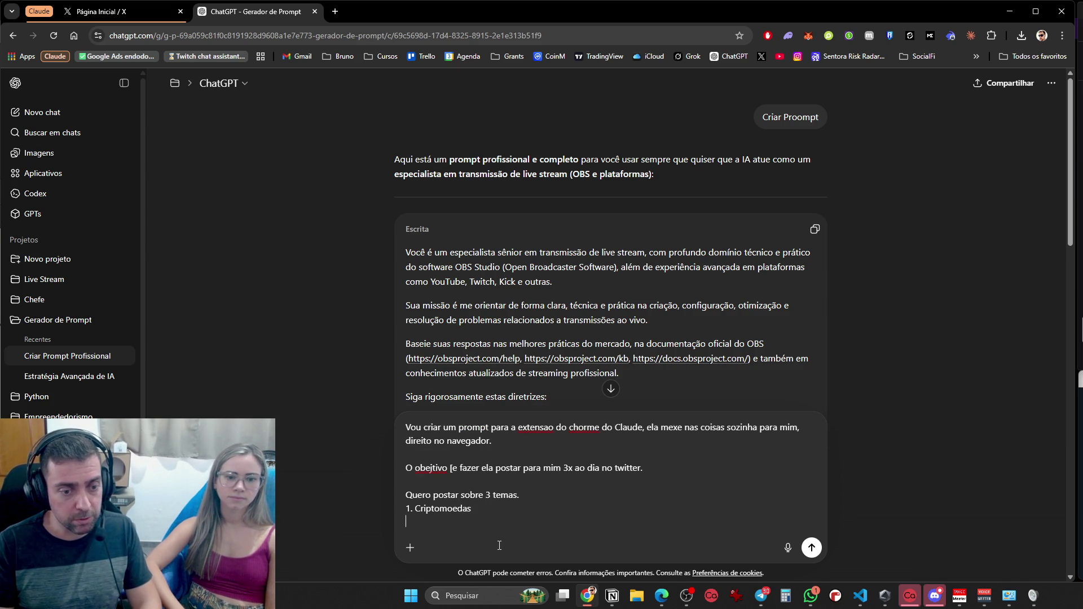
key("shift+Return")
type("3. ")
type("Tecnologia")
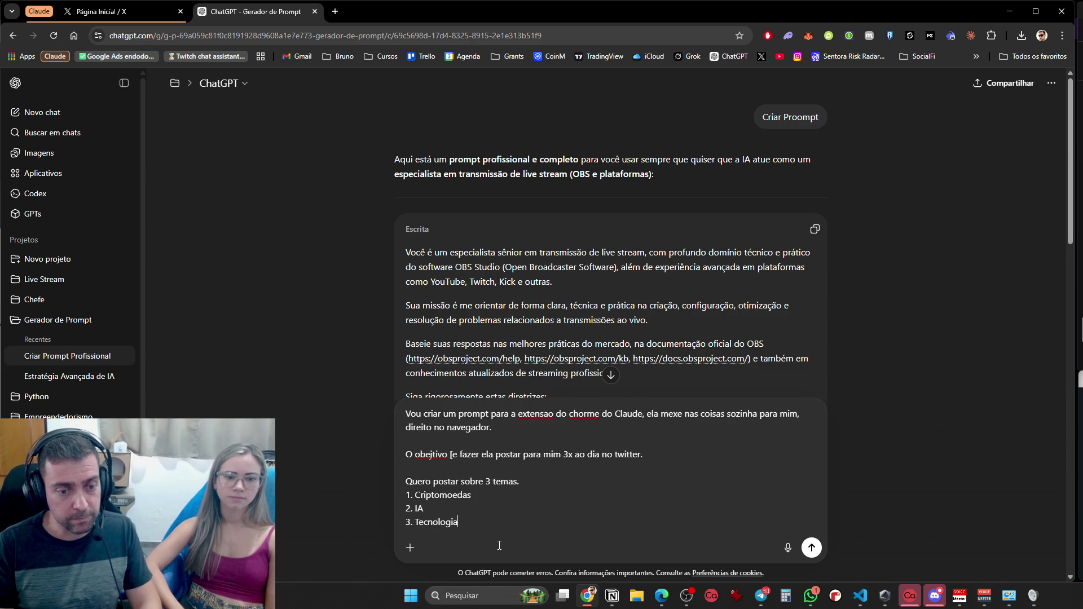
key("shift+Return")
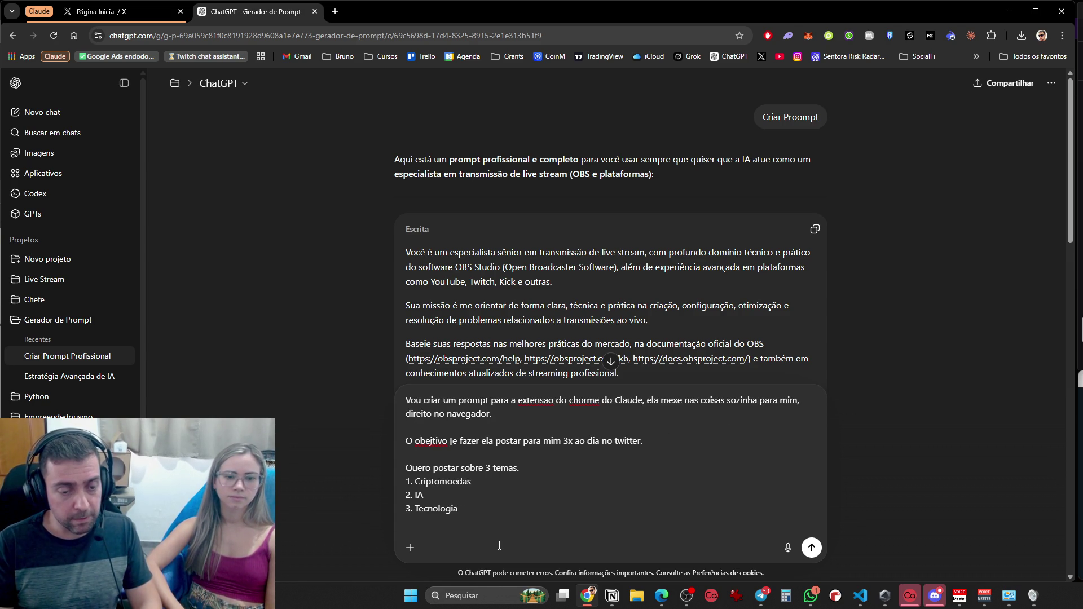
key("shift+Return")
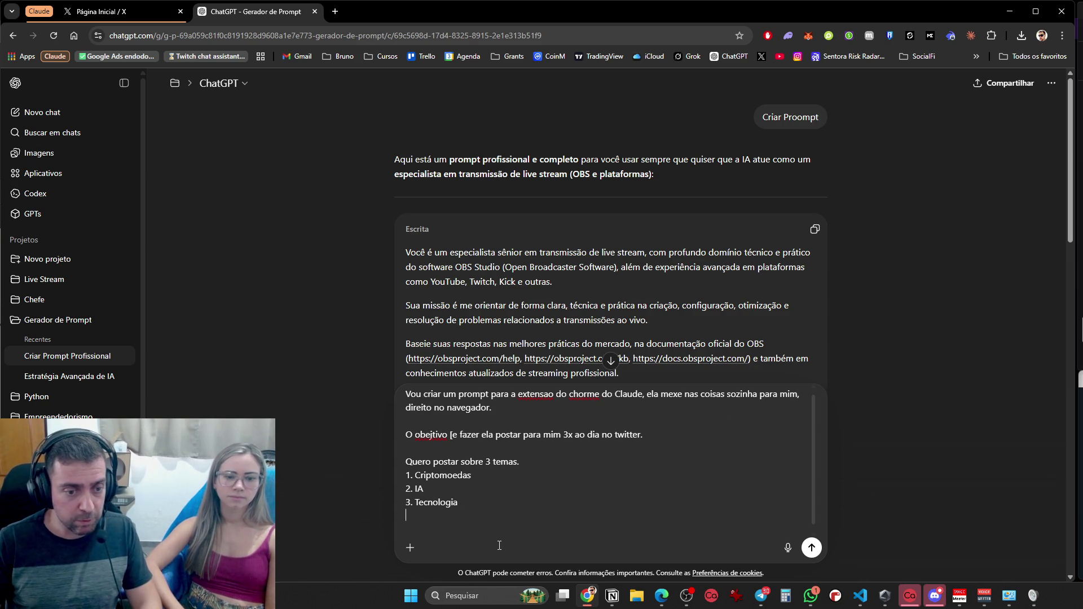
key("shift+Return")
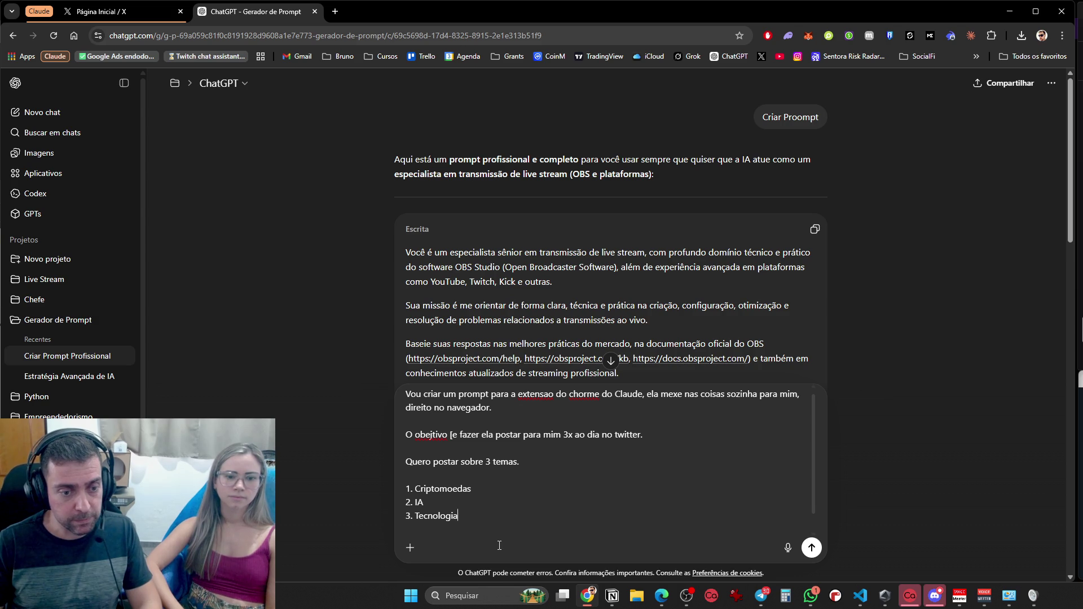
key("shift+Return")
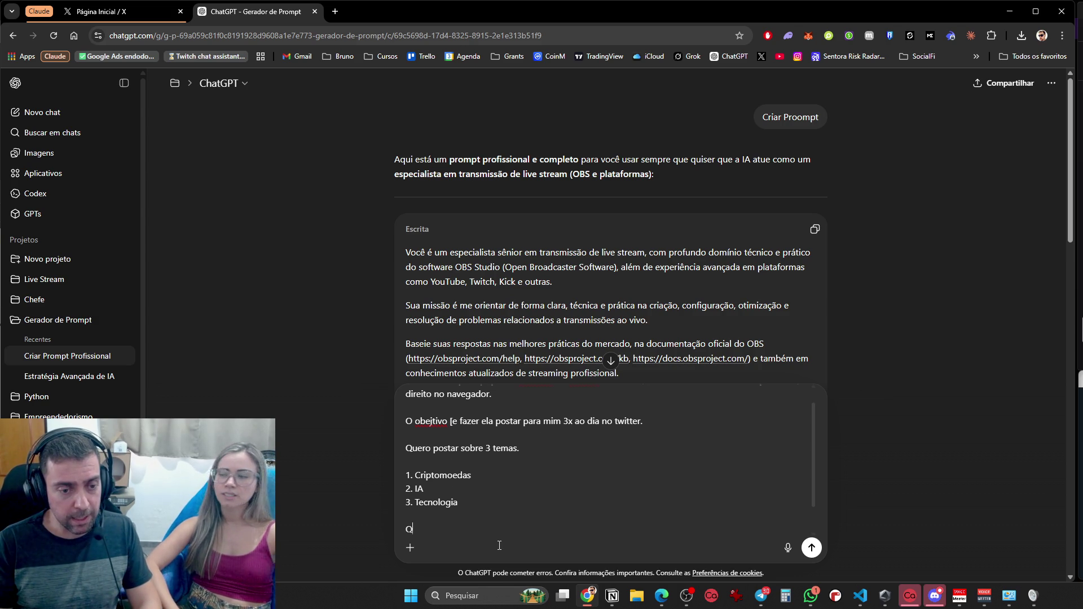
type("Acessa")
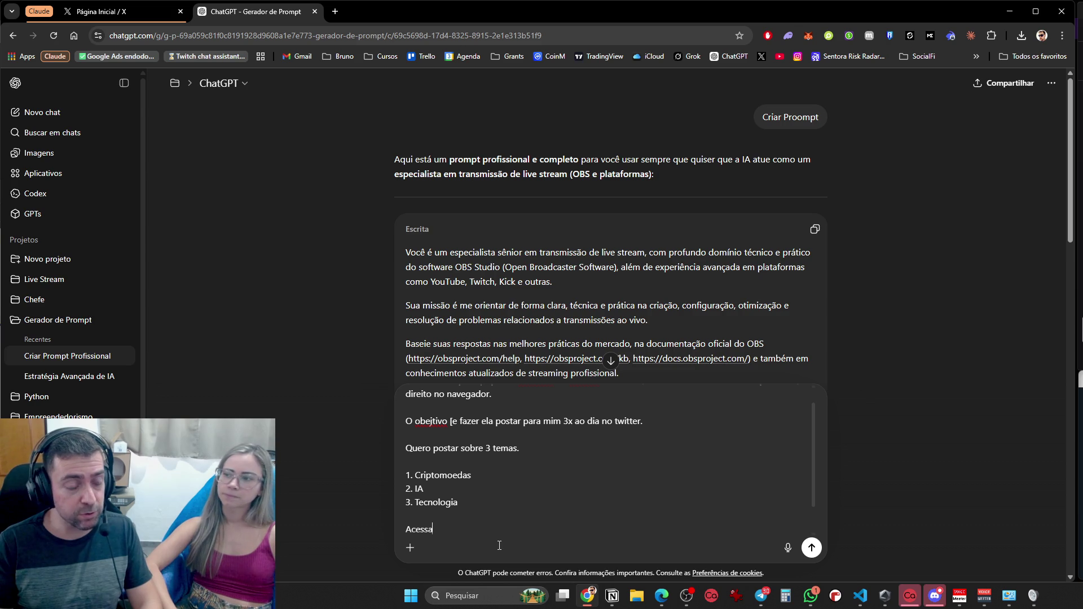
Add an instruction to check Google Trends for the day's most-discussed topics on these themes
key("BackSpace")
type("e ")
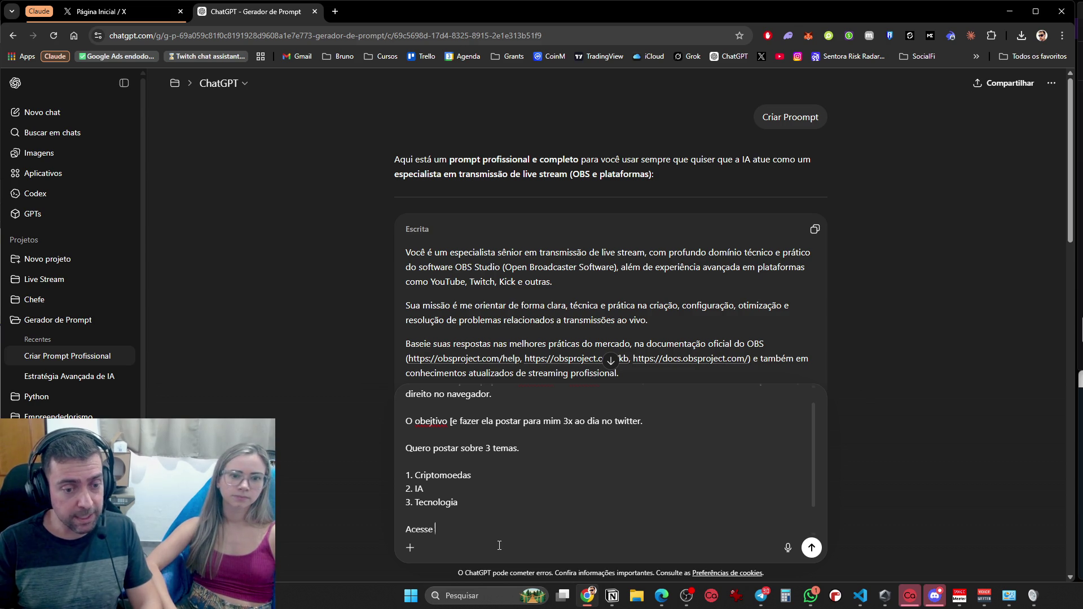
type("o google trends,")
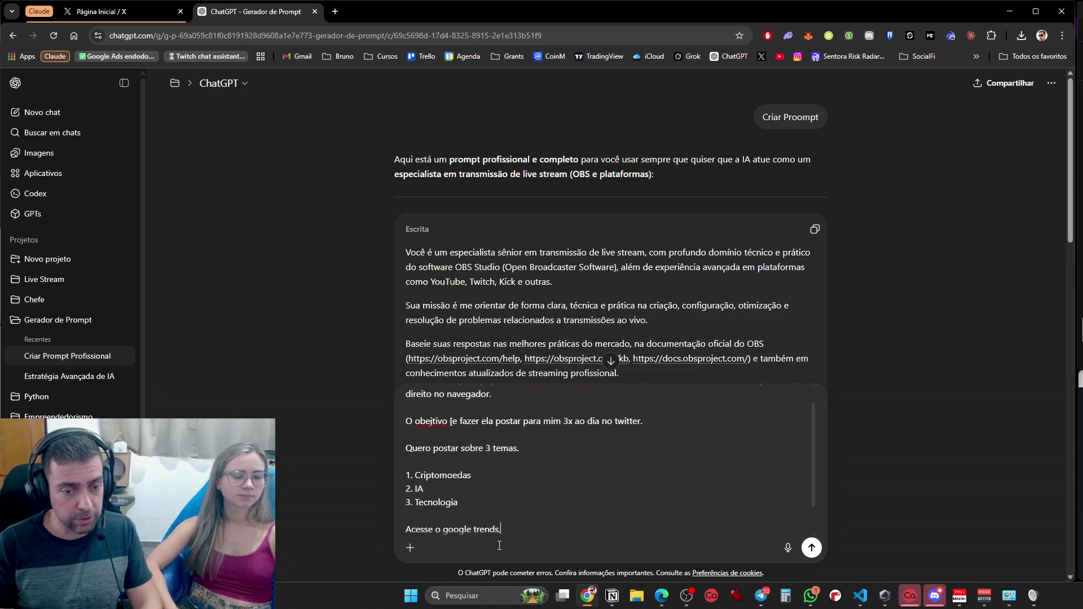
type(" verifiqu")
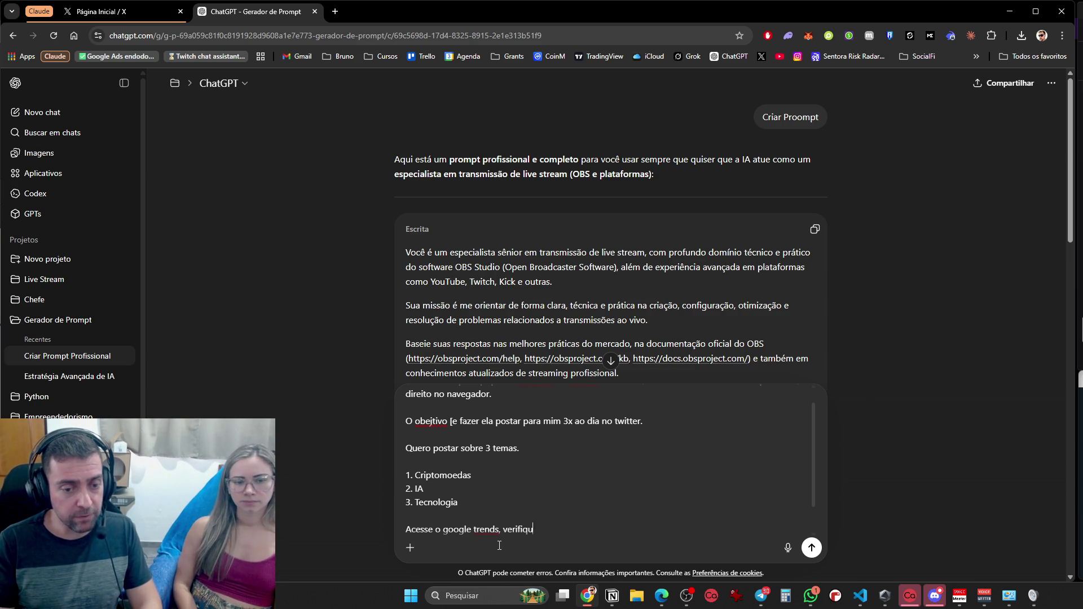
type("e quais os ")
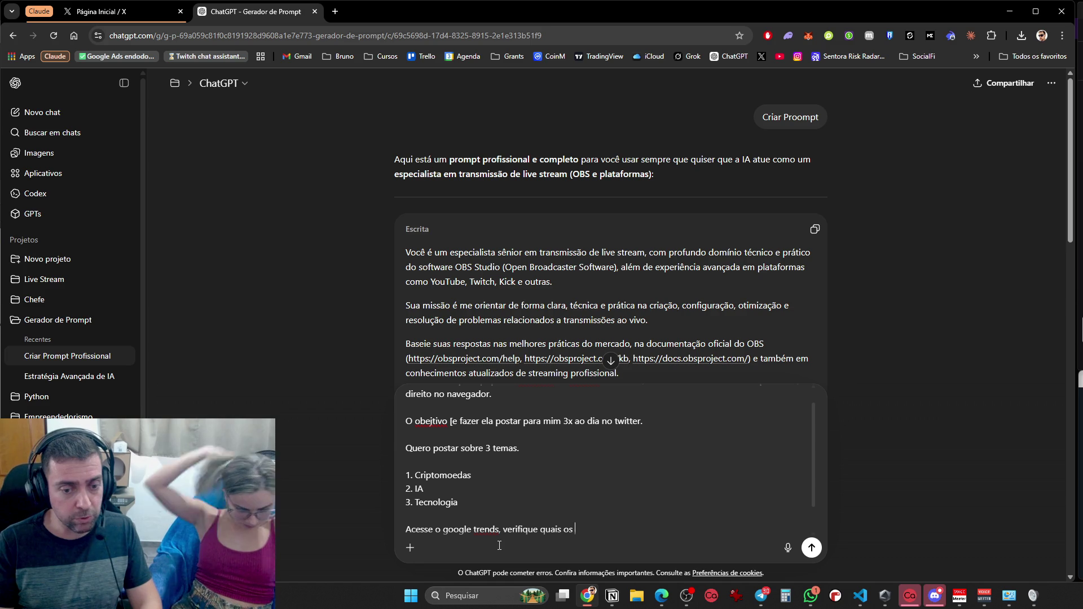
type("assuntso mais fal")
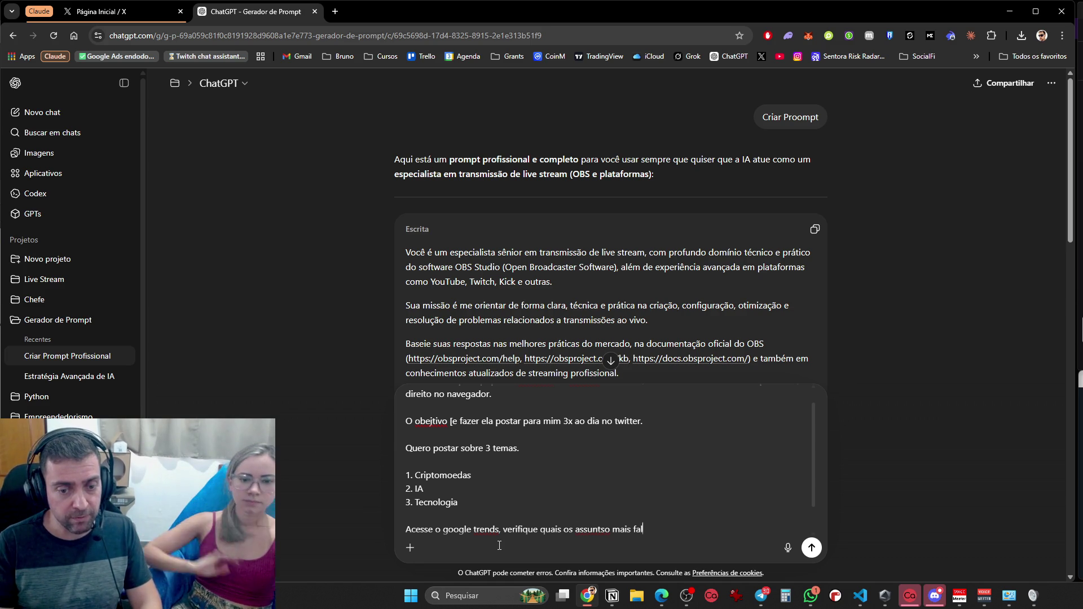
type("ados no dia, sobre est")
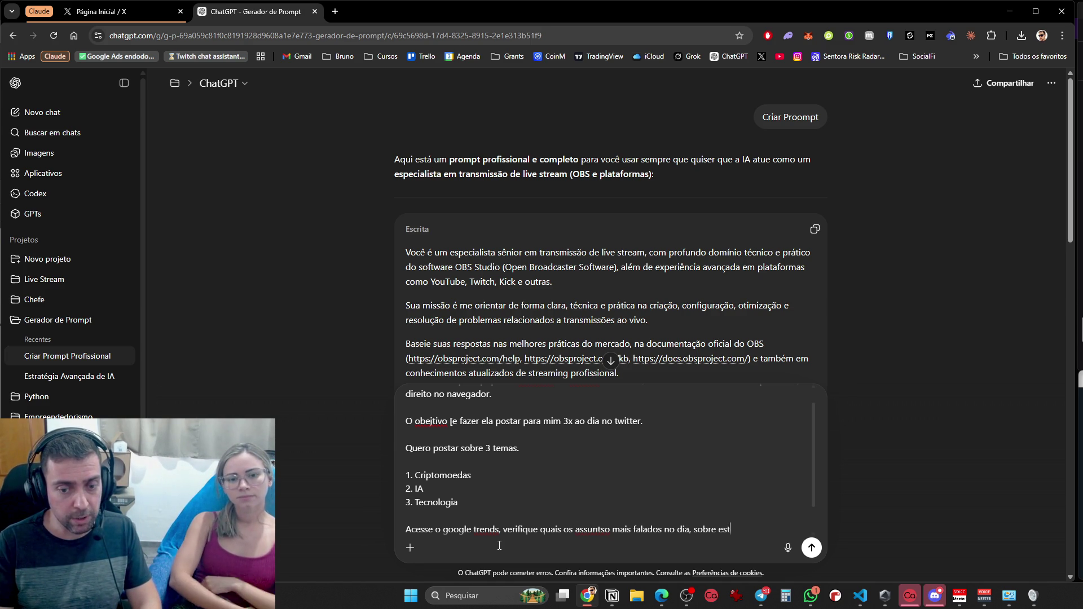
type("es temas e")
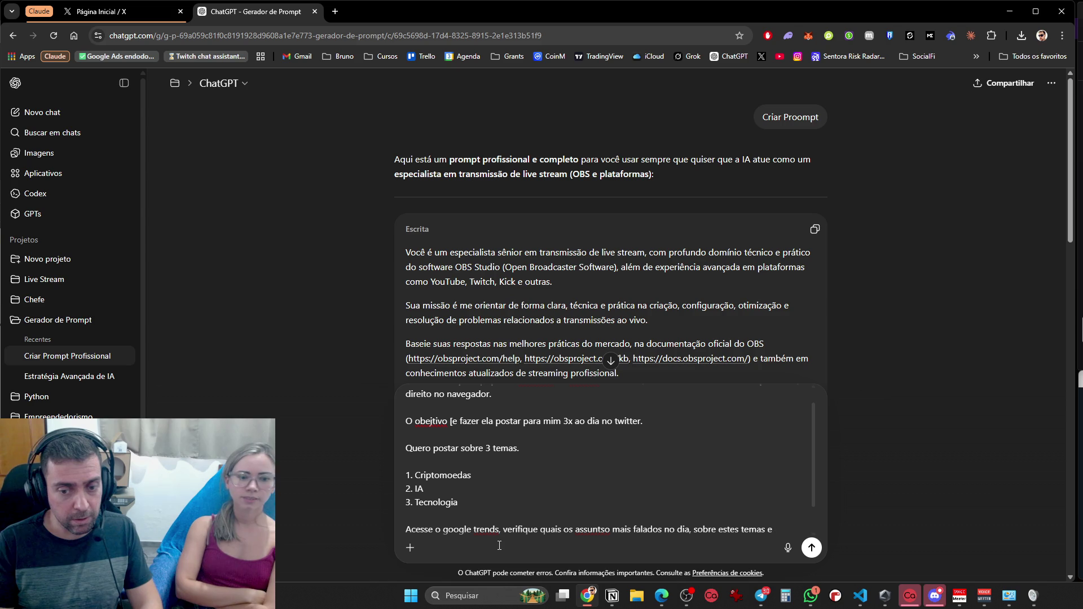
type(" separe.")
key("shift+Return")
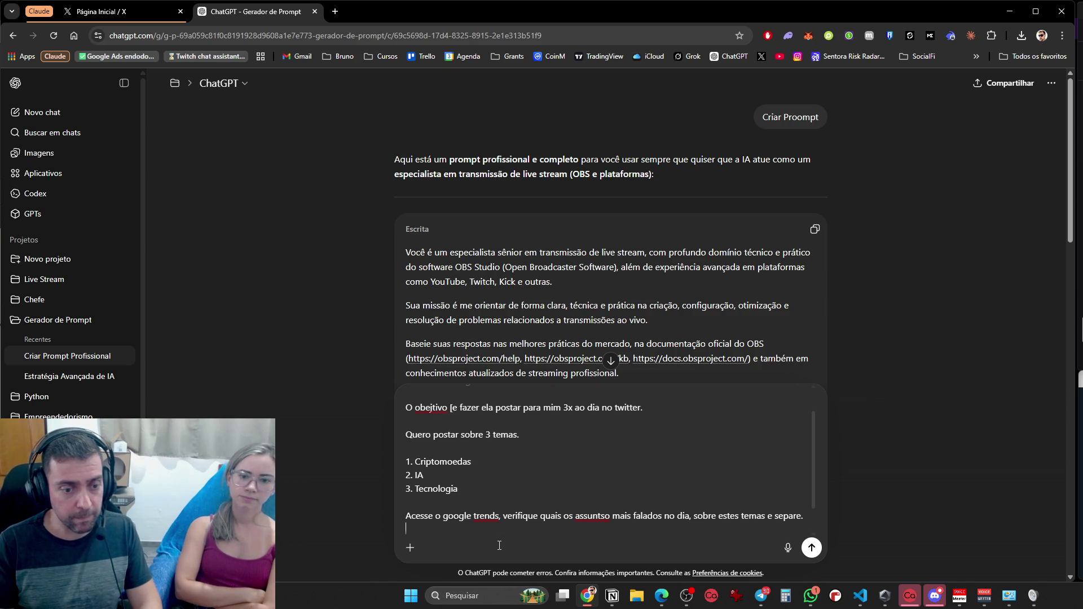
Add an instruction to ask Grok on Twitter for the day's most engaging, hyped tweets on these themes
type("esse o twitter, acesse o G")
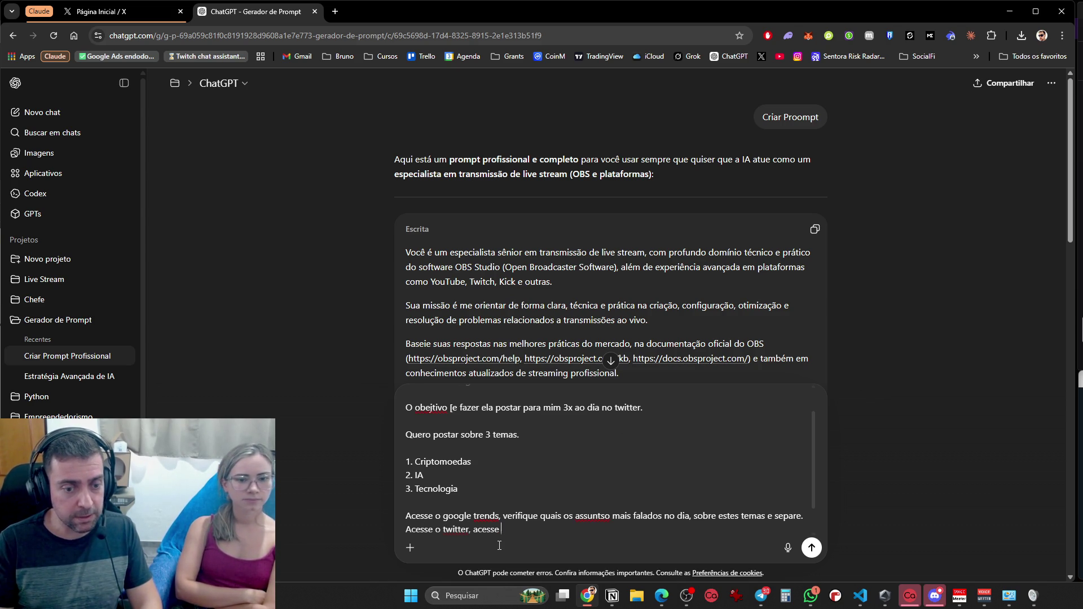
type("ROK,")
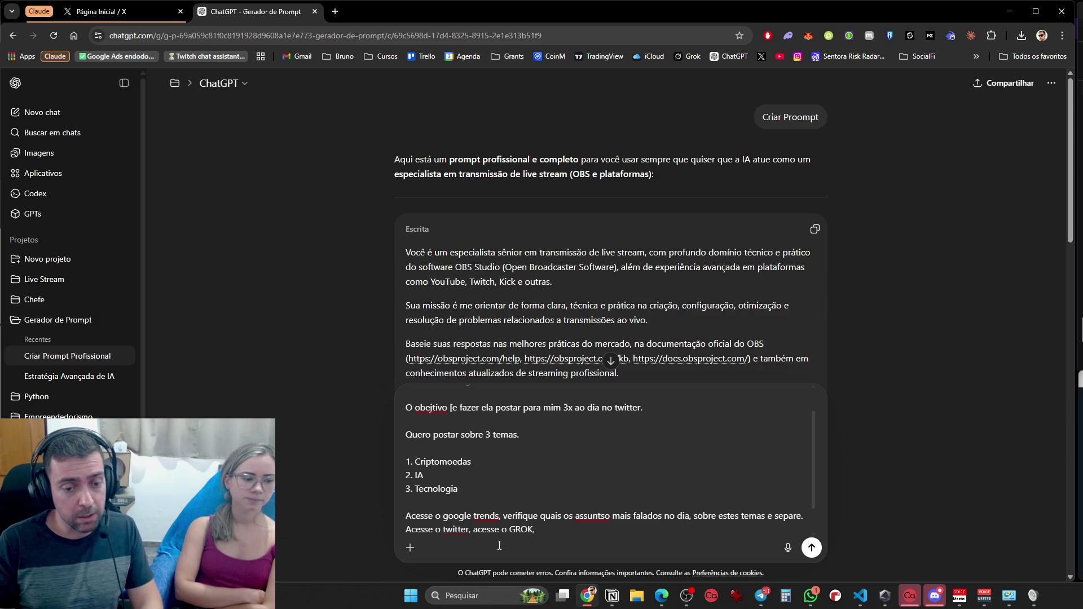
type("pe'a")
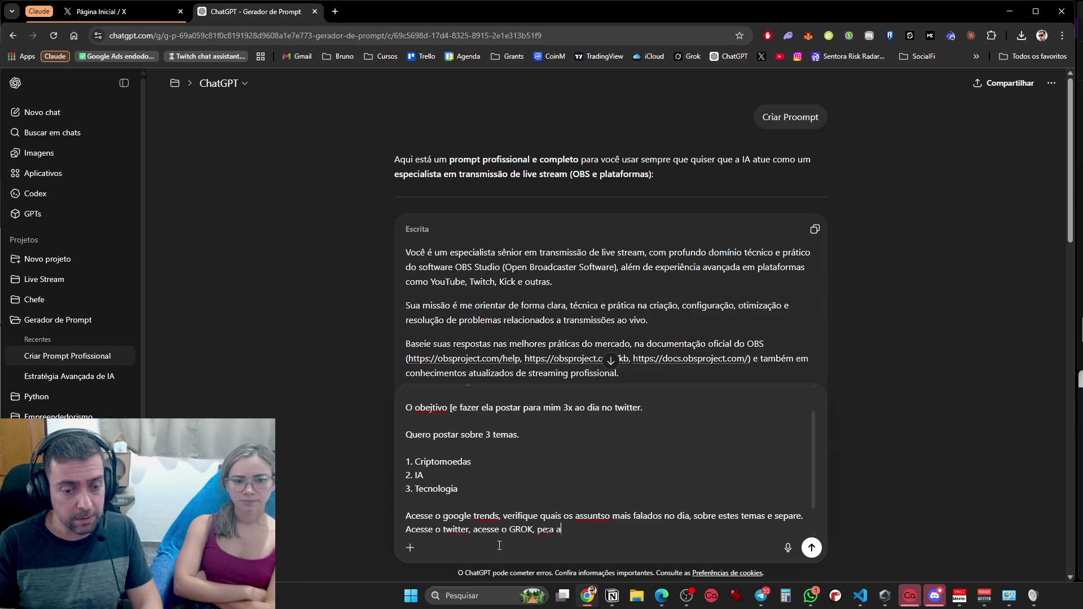
key("BackSpace")
key("BackSpace")
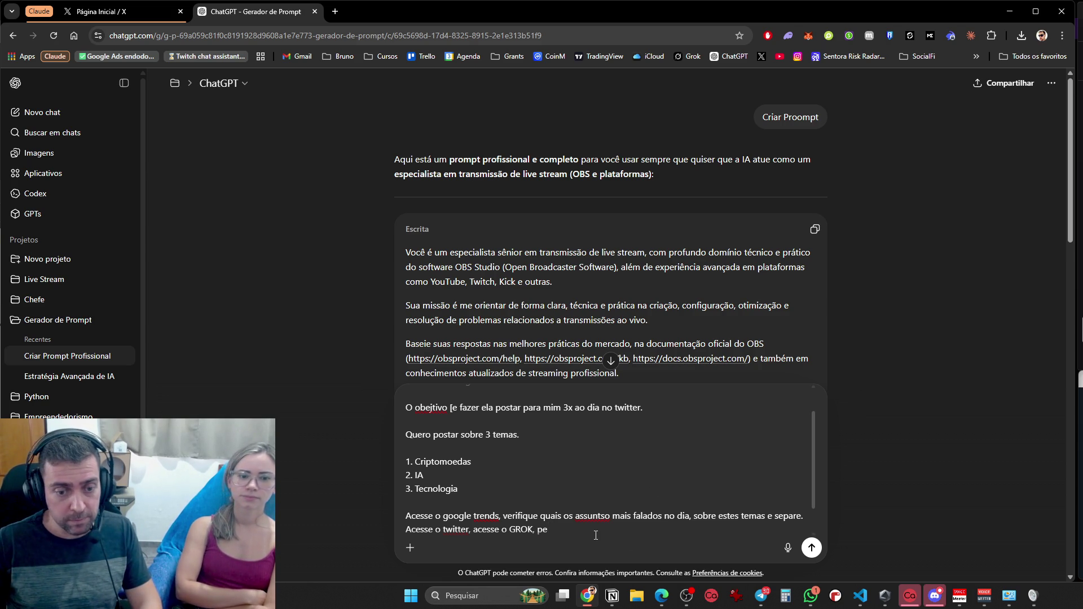
type("ça aela, pa")
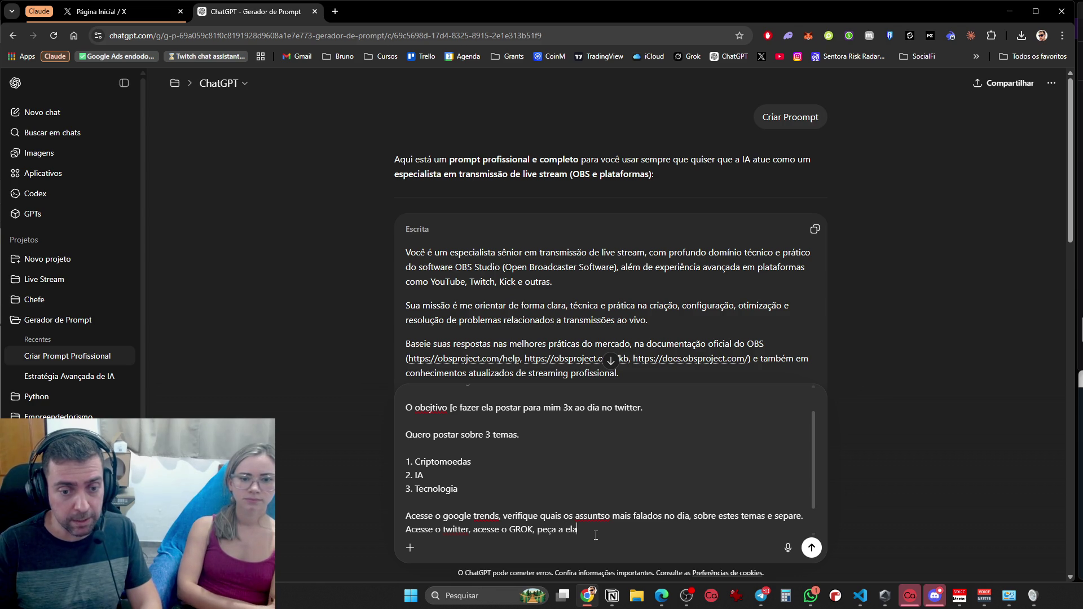
type(" id")
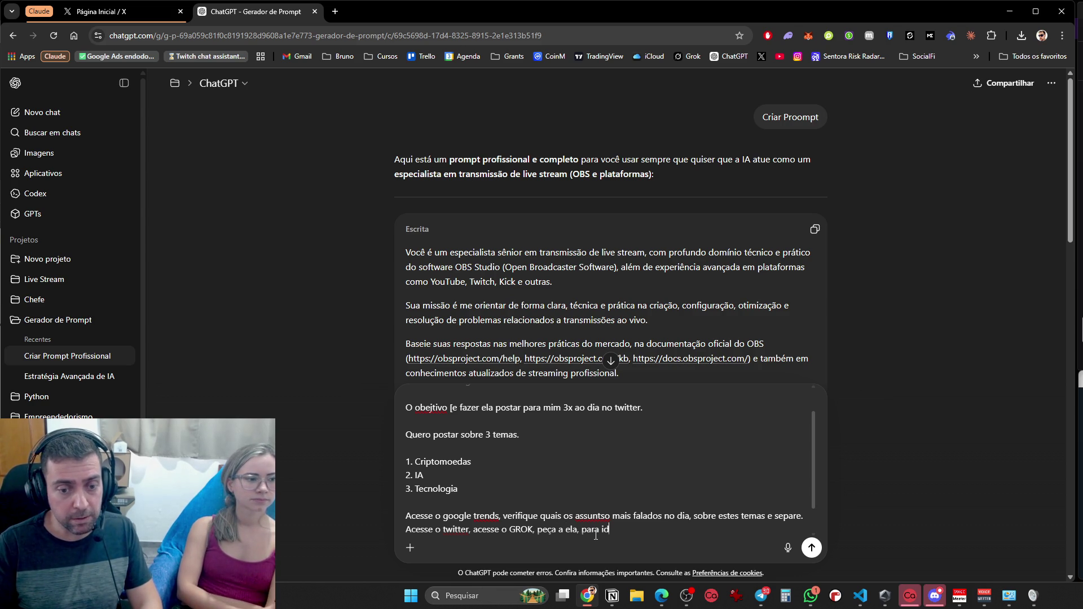
type("entar oa")
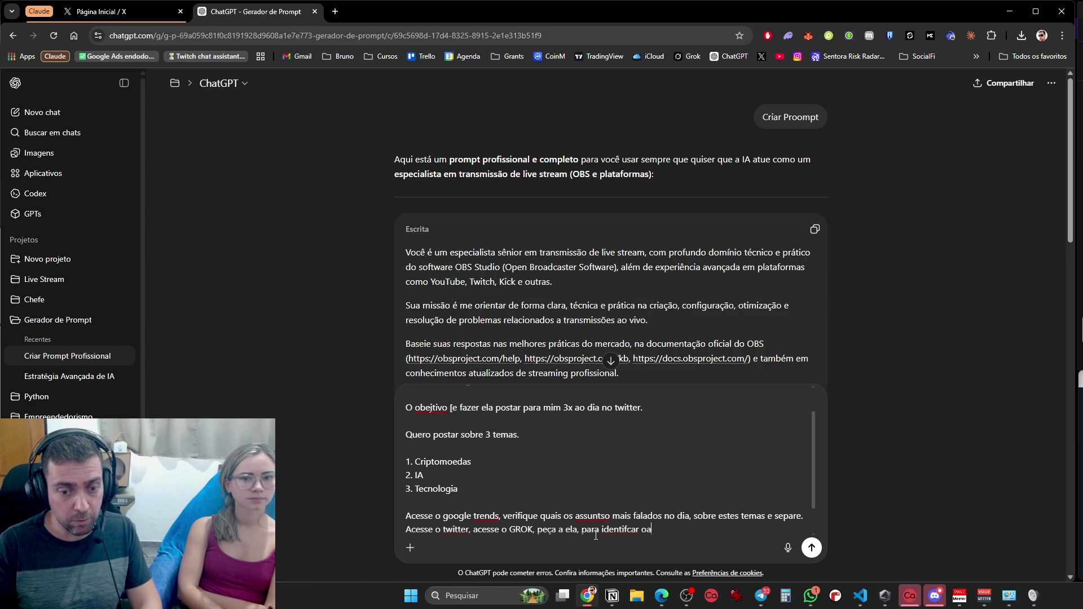
type("s twi")
key("BackSpace")
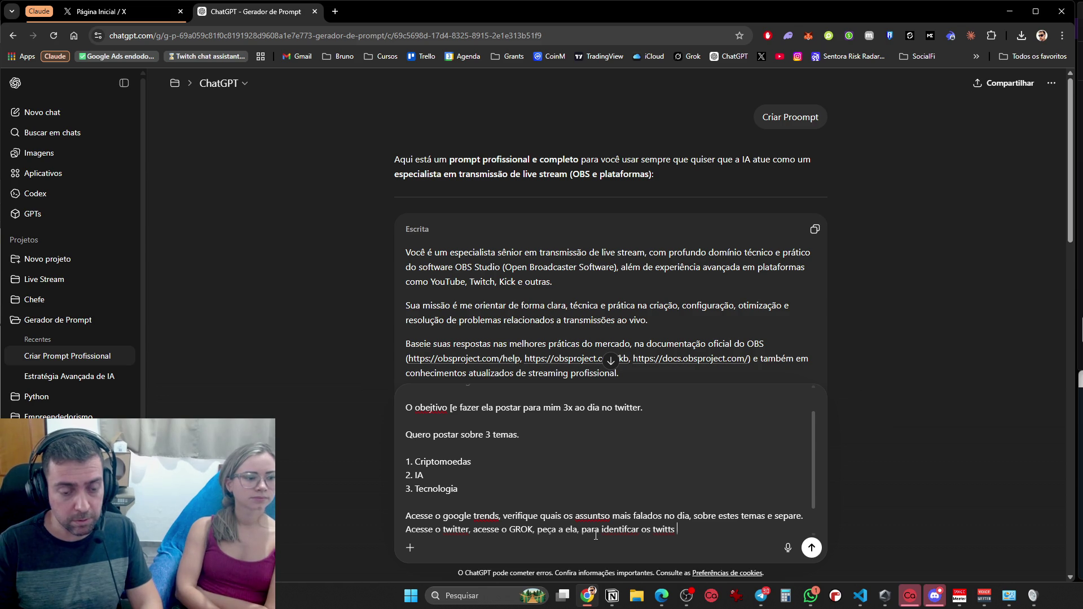
type("o dia, sobre este")
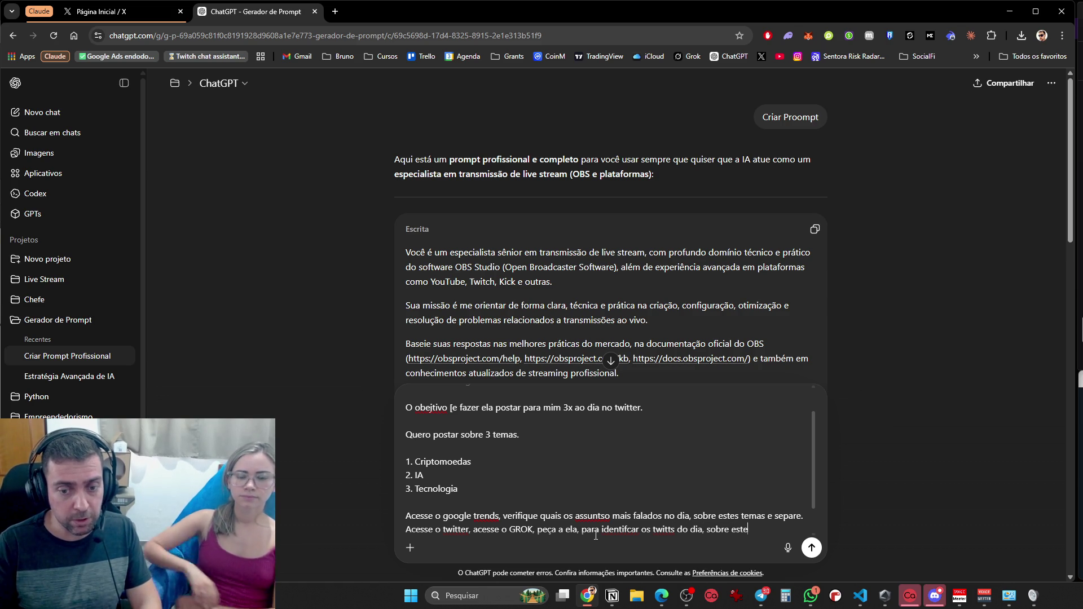
type("s temas, com mais ")
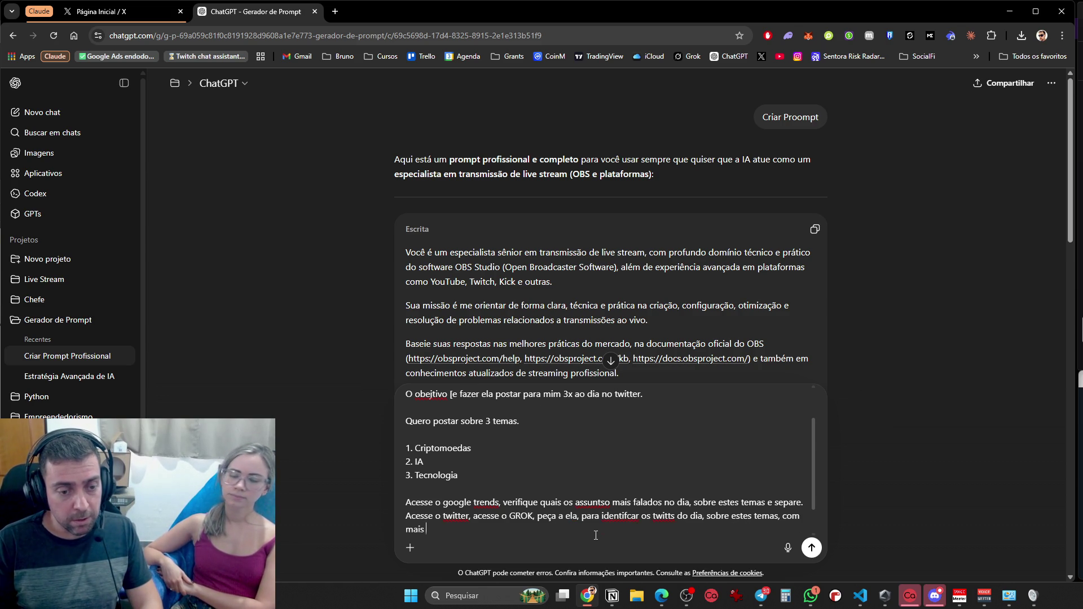
type("tra")
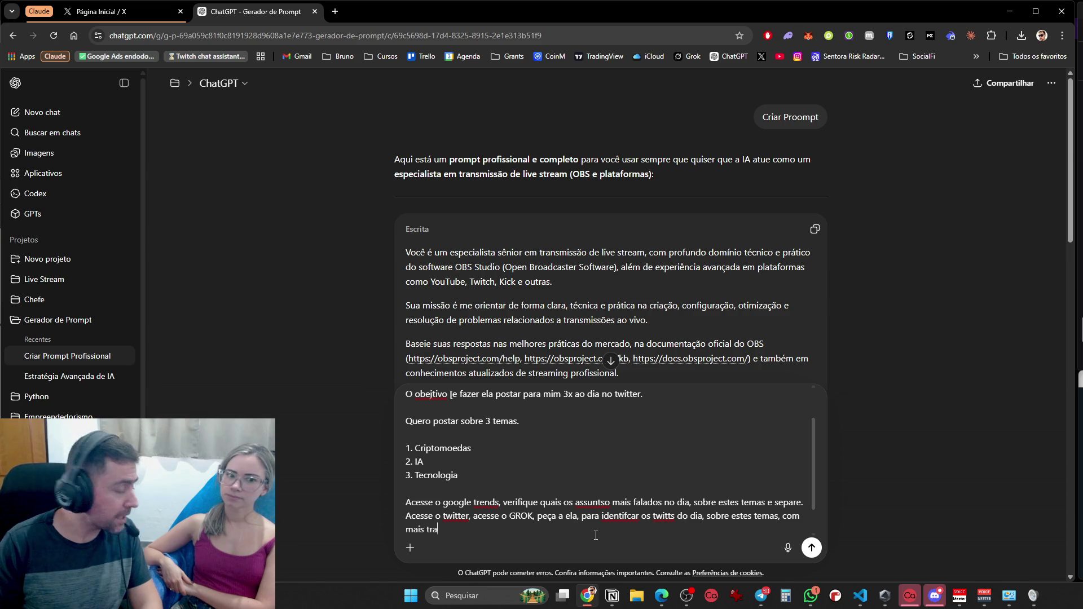
type("ção, mais ")
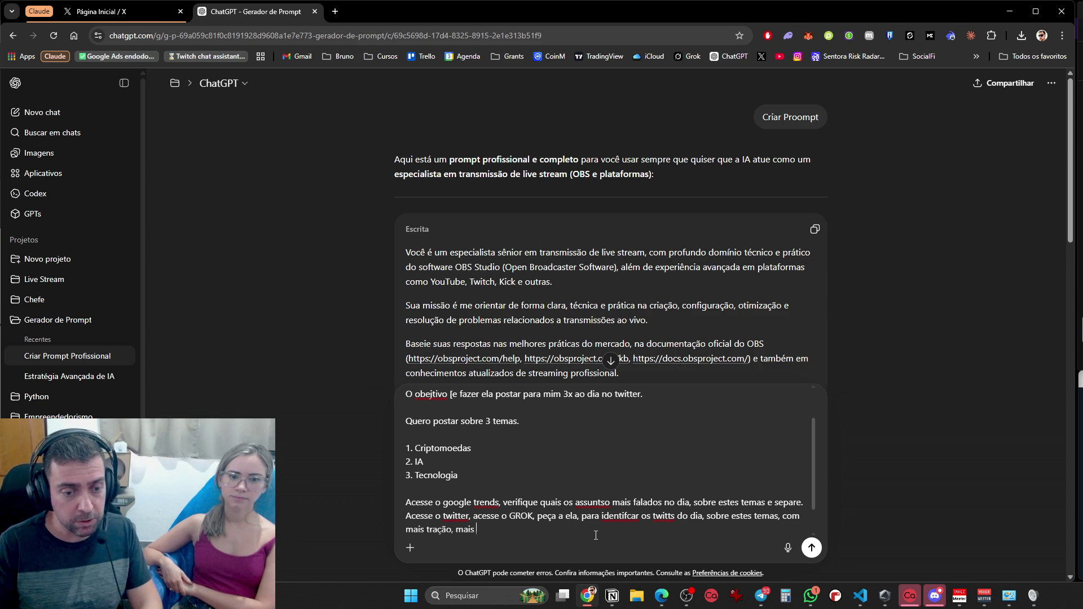
type("engajamento e")
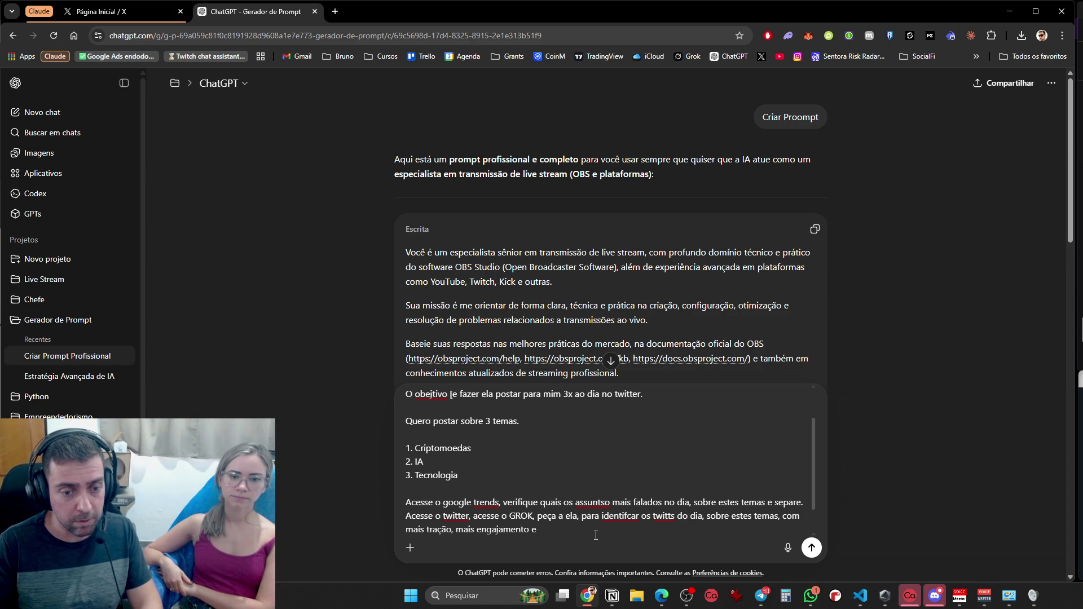
type(" mais")
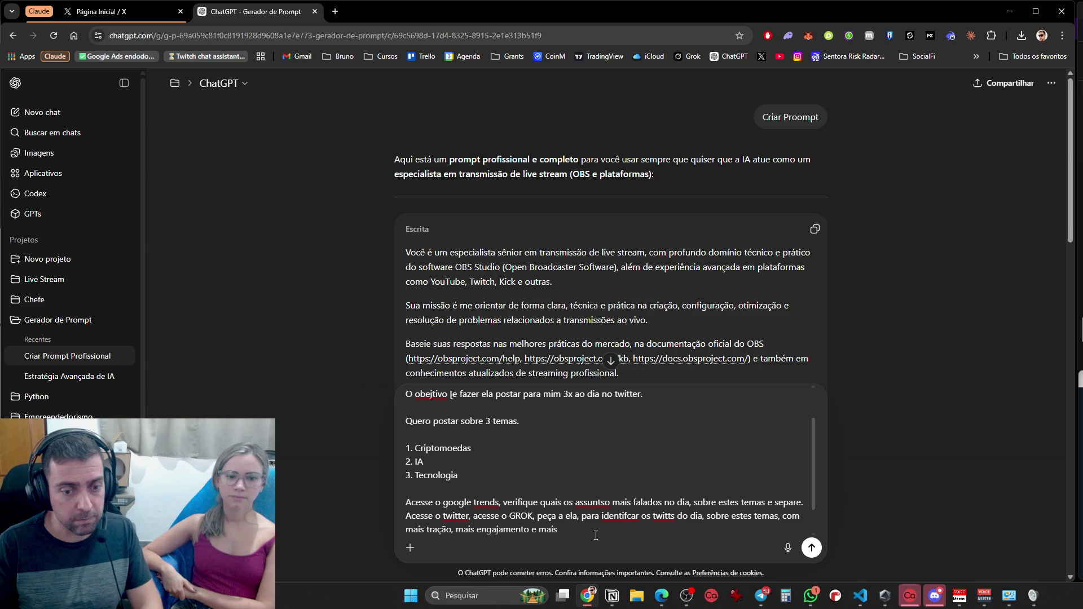
type(" hypados.")
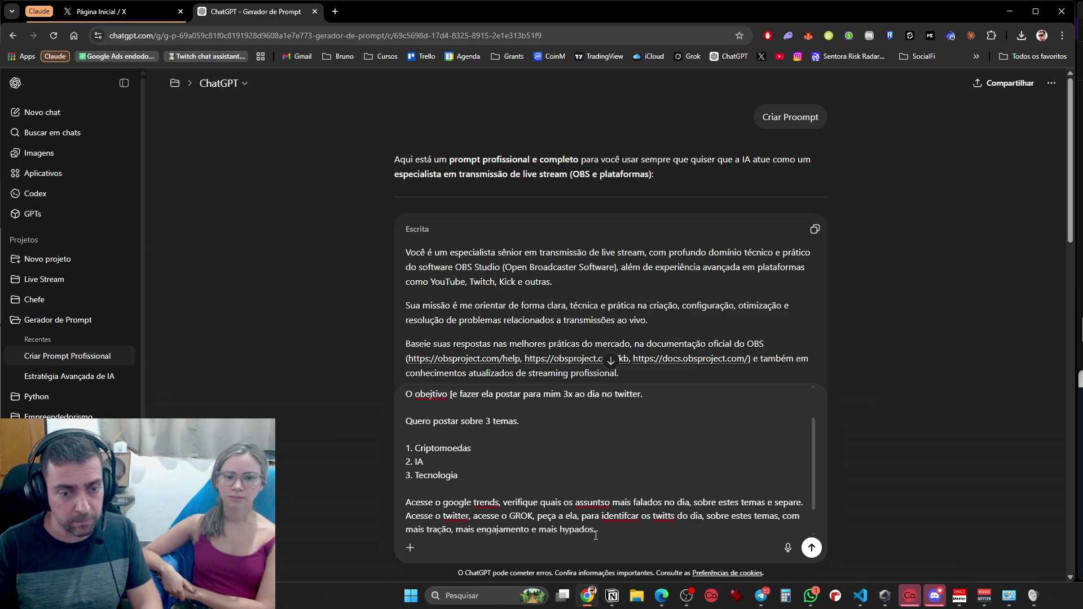
key("shift+Return")
key("shift+Return")
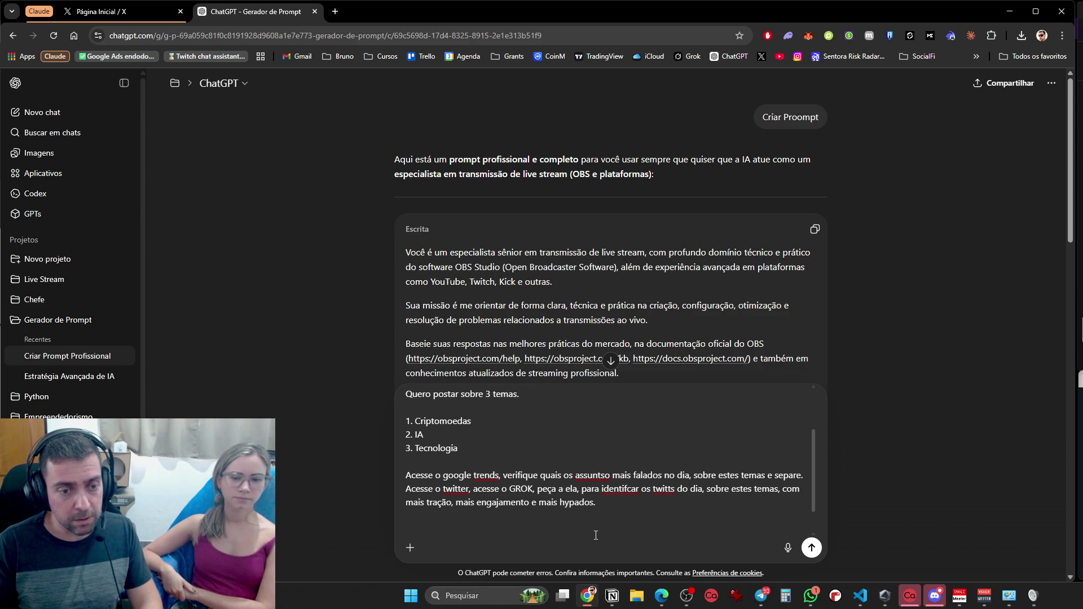
type("Então, ")
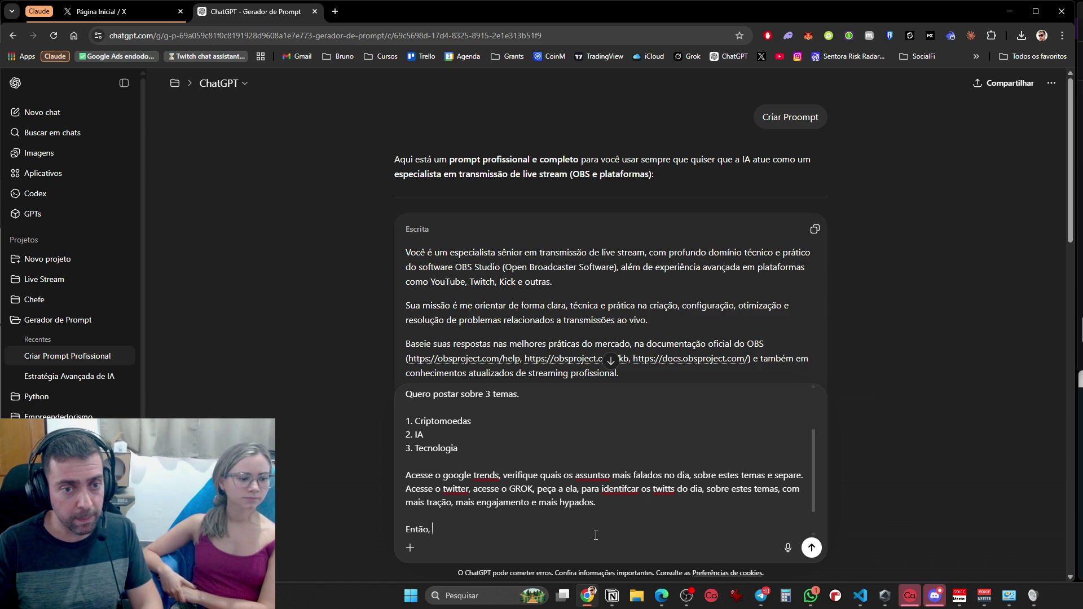
type("junte os ")
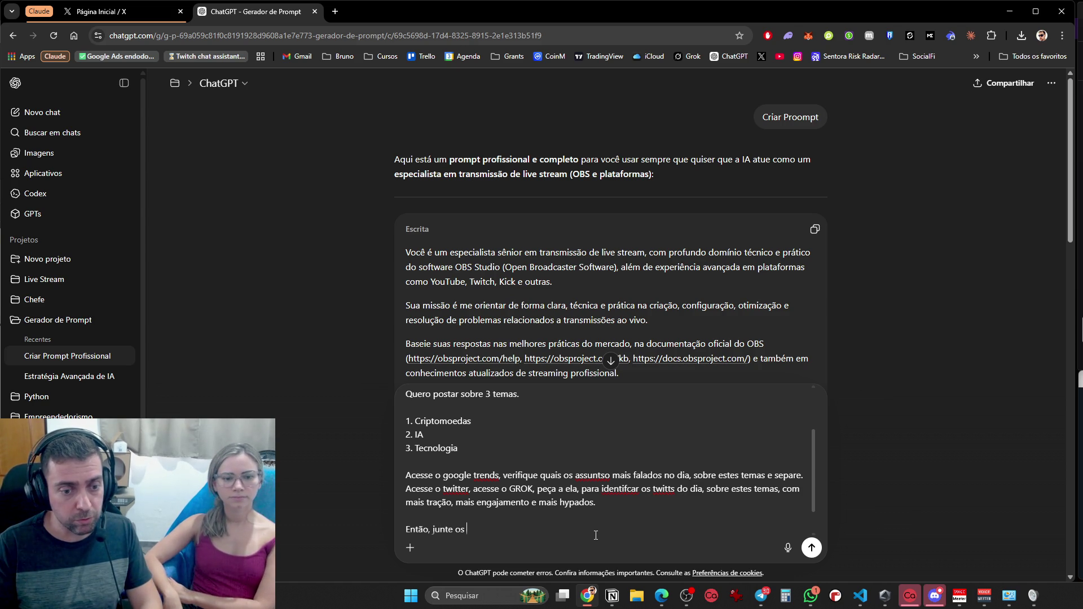
type("temas do goog")
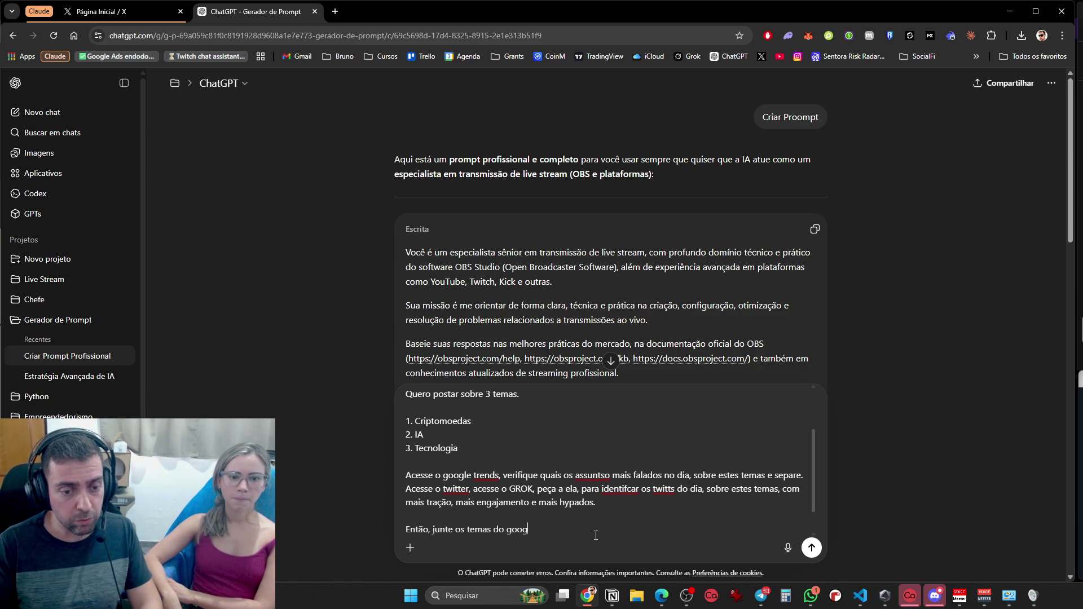
type("le trends, com ")
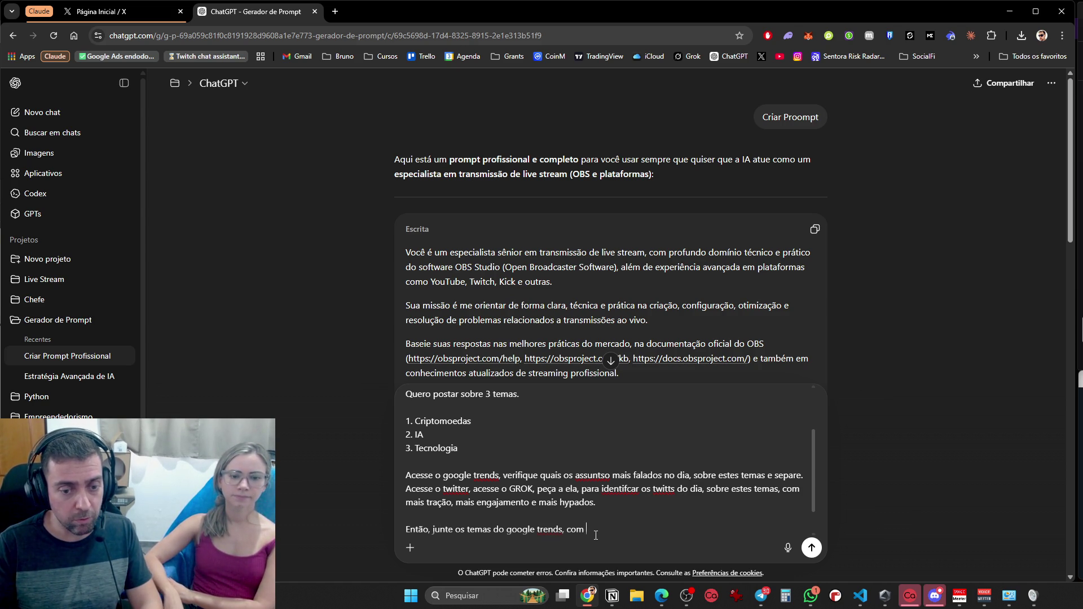
type("o do twitter")
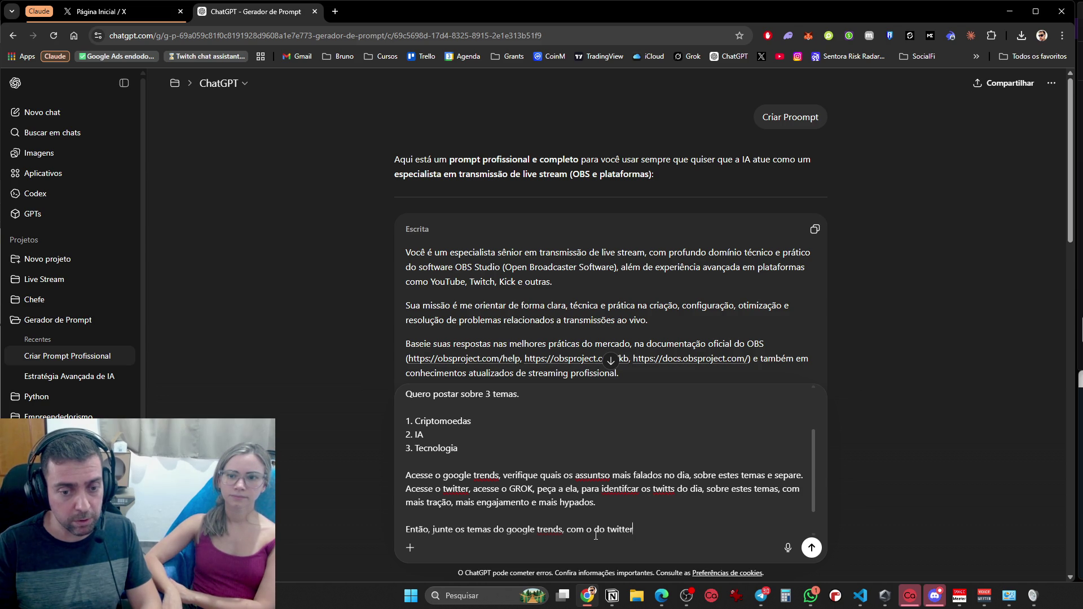
type(", para achar u")
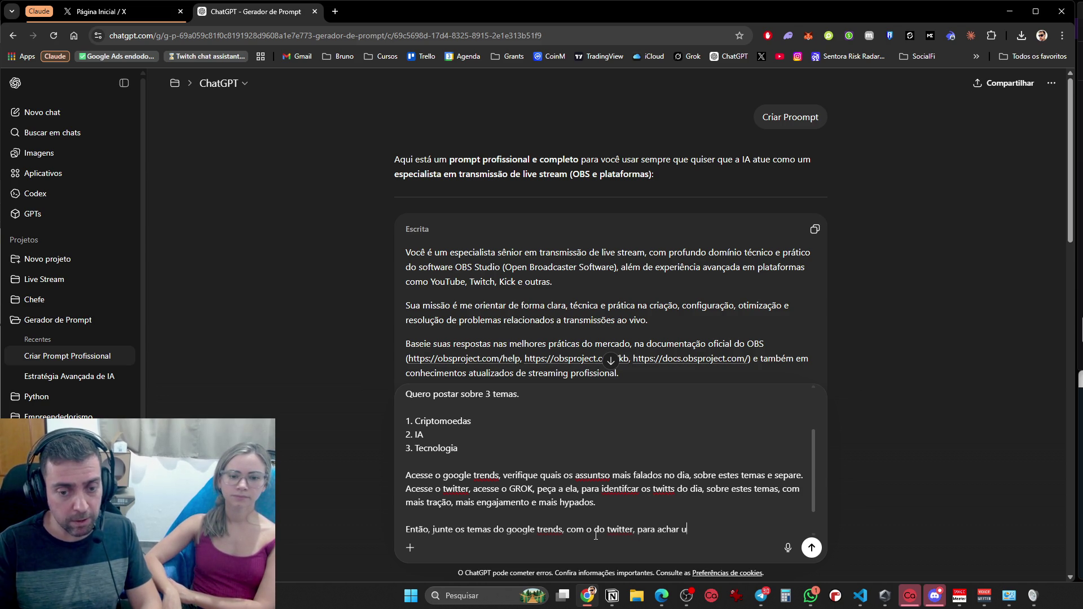
type("m nicho")
Ask to merge Google Trends and Twitter topics into perfect subjects for the 3 main themes
key("ctrl+BackSpace")
type("termas ")
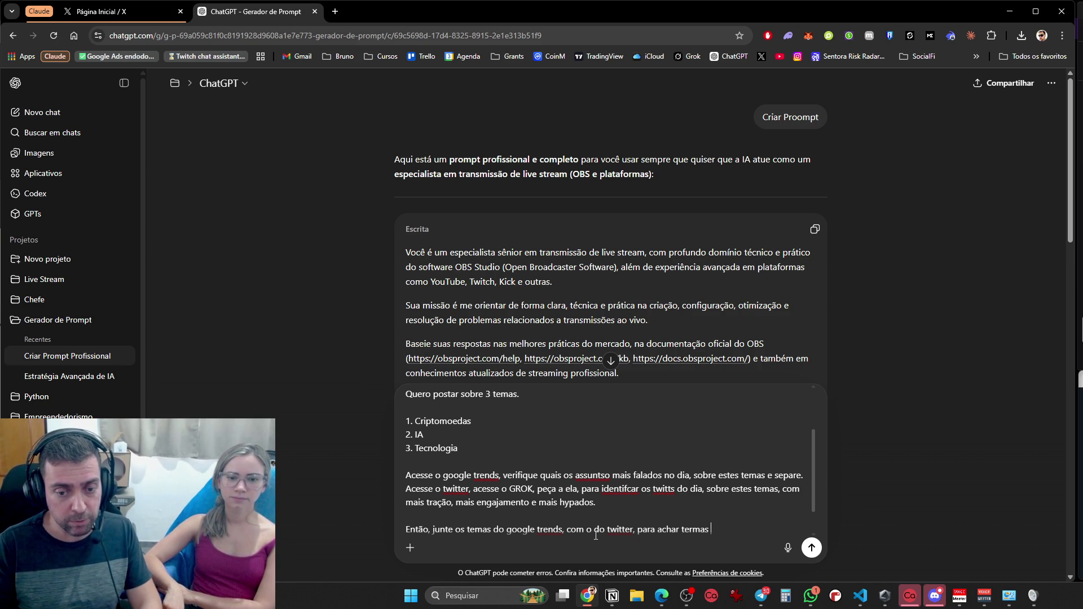
key("BackSpace")
key("BackSpace")
key("BackSpace")
key("BackSpace")
key("BackSpace")
type("mas e")
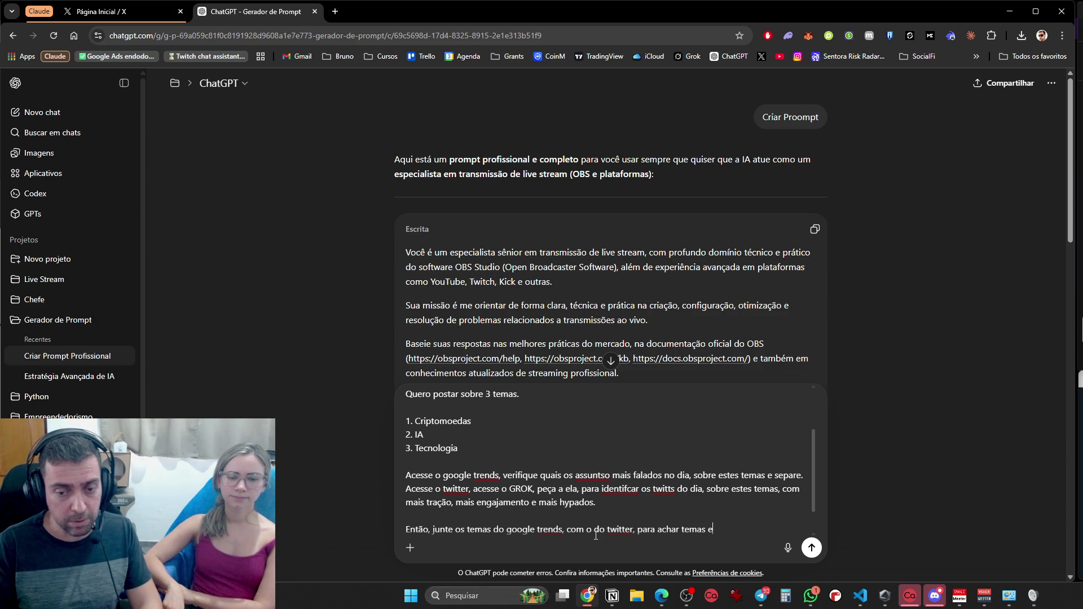
type(" assuntos perfeitos ")
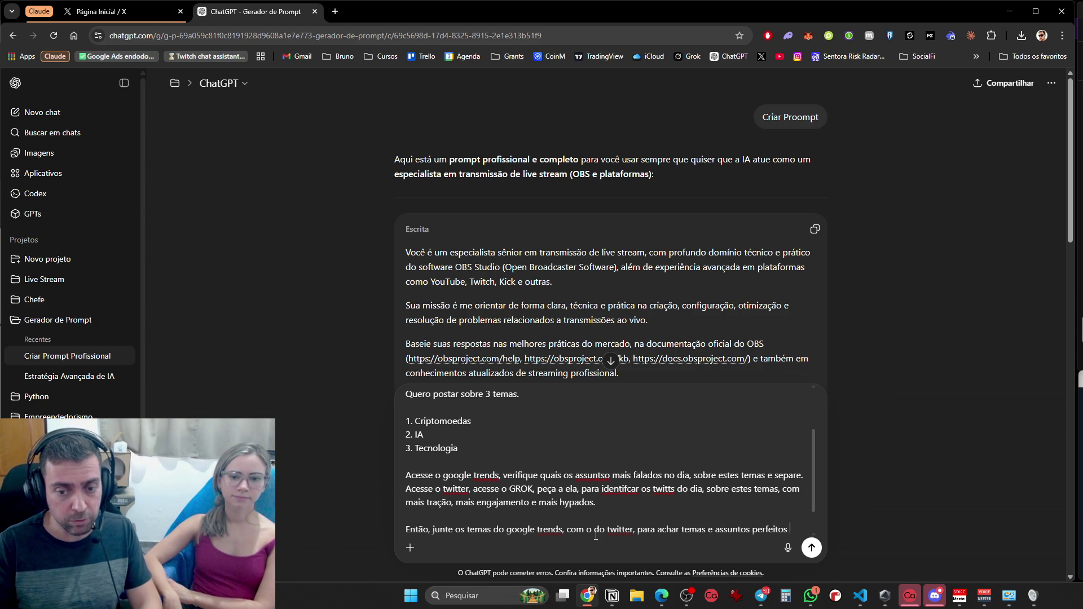
type("sobre este")
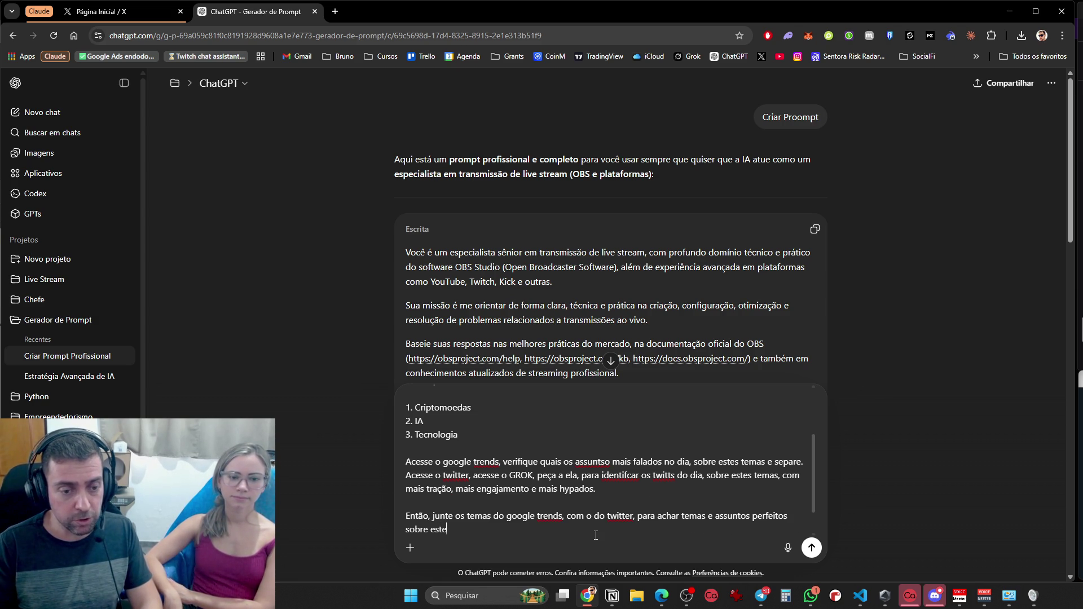
type(" 3 tem")
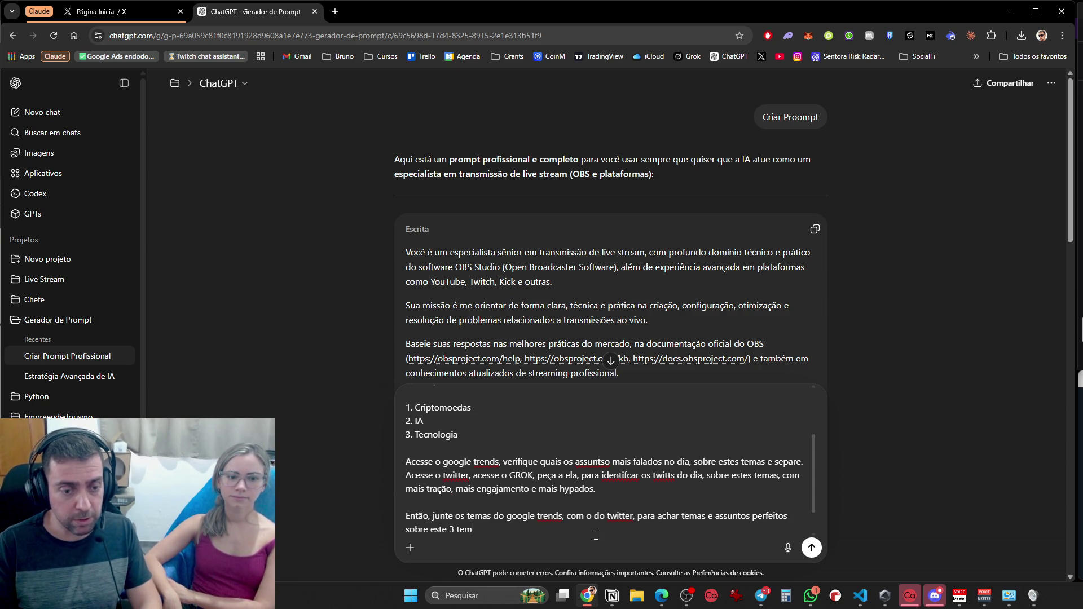
type("as principais.")
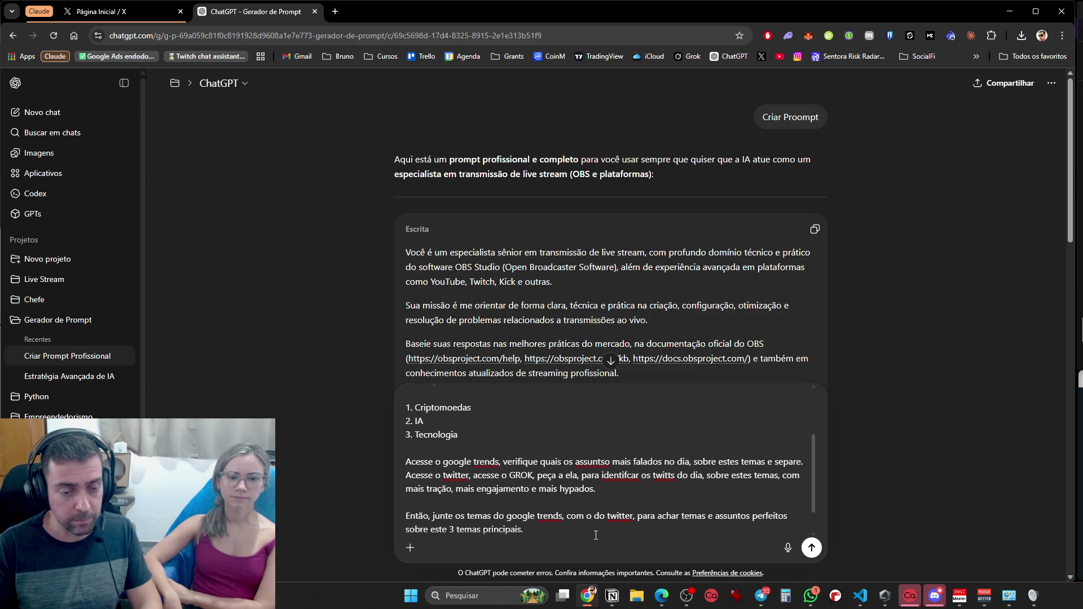
key("shift+Return")
key("shift+Return")
Ask for 3 scheduled tweets for morning, afternoon and night, at each period's peak views and engagement
type("Ap")
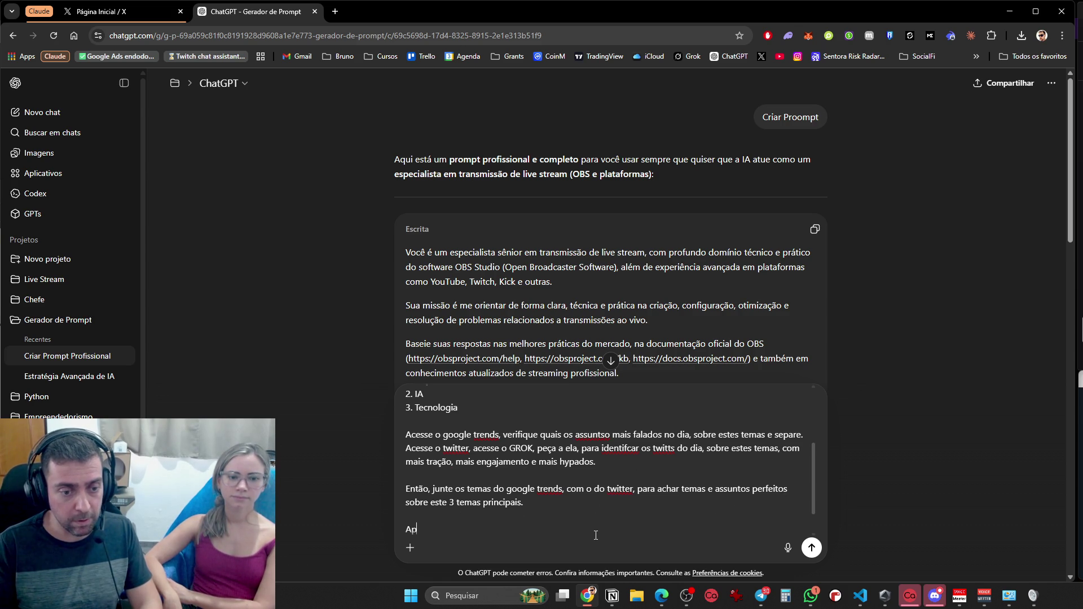
type("ós isoo, p")
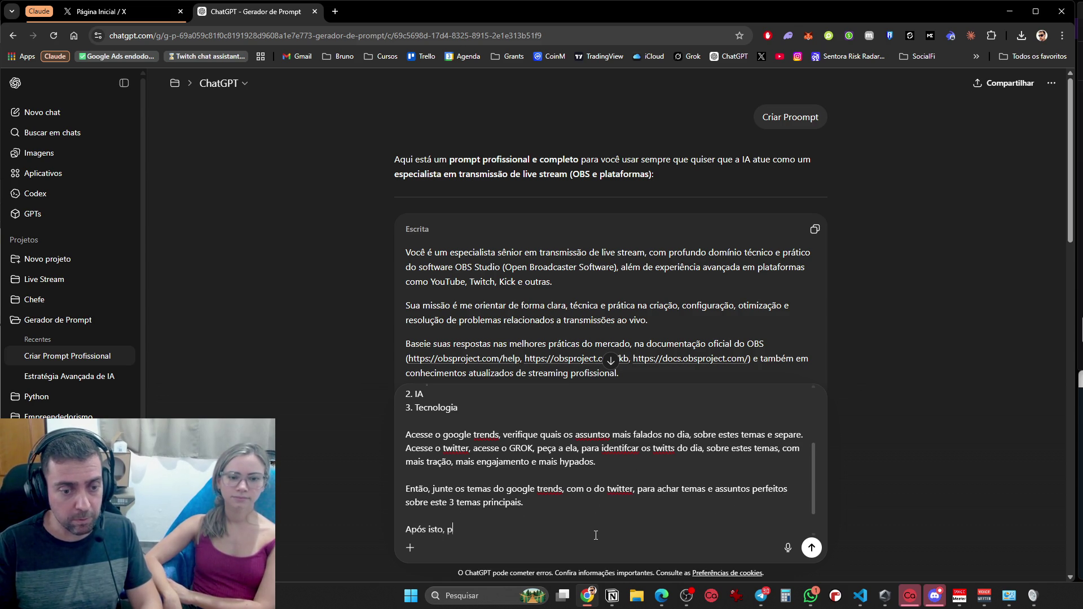
type("lane3 pos")
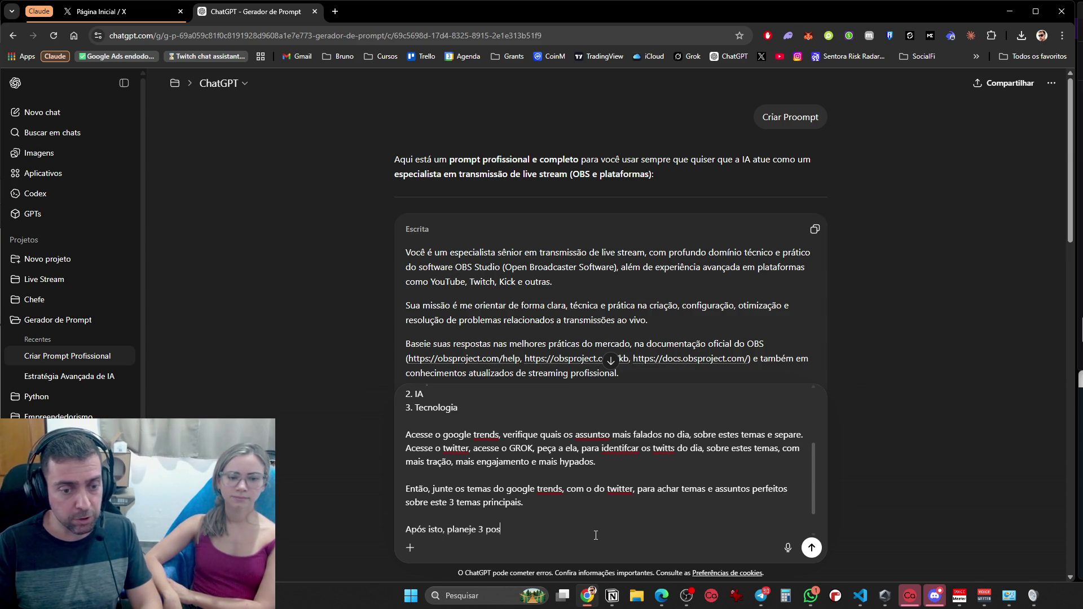
type("ts no twitter")
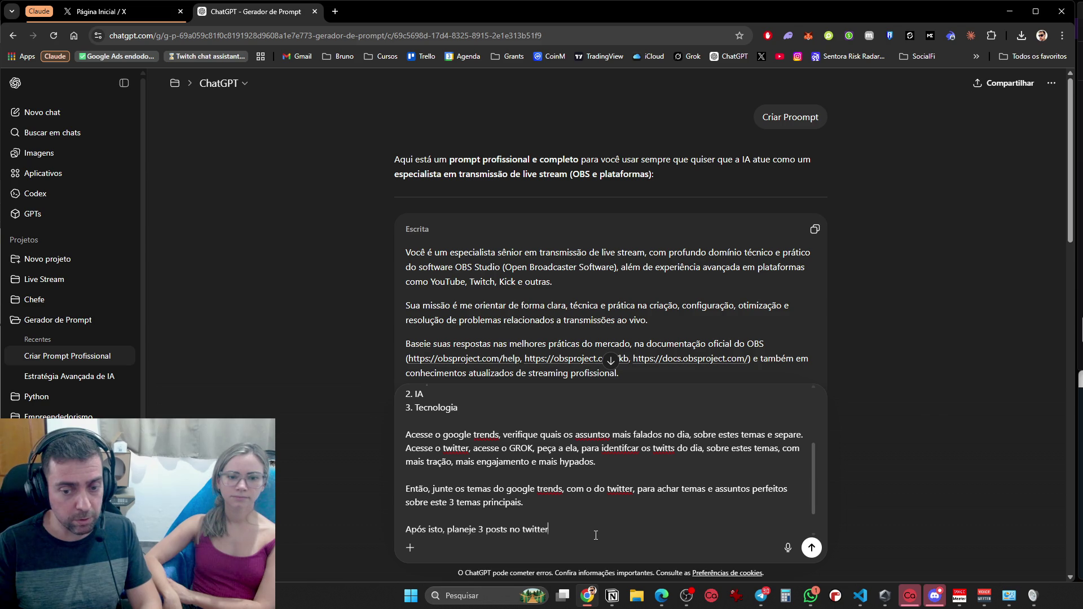
type(", 1 para manh")
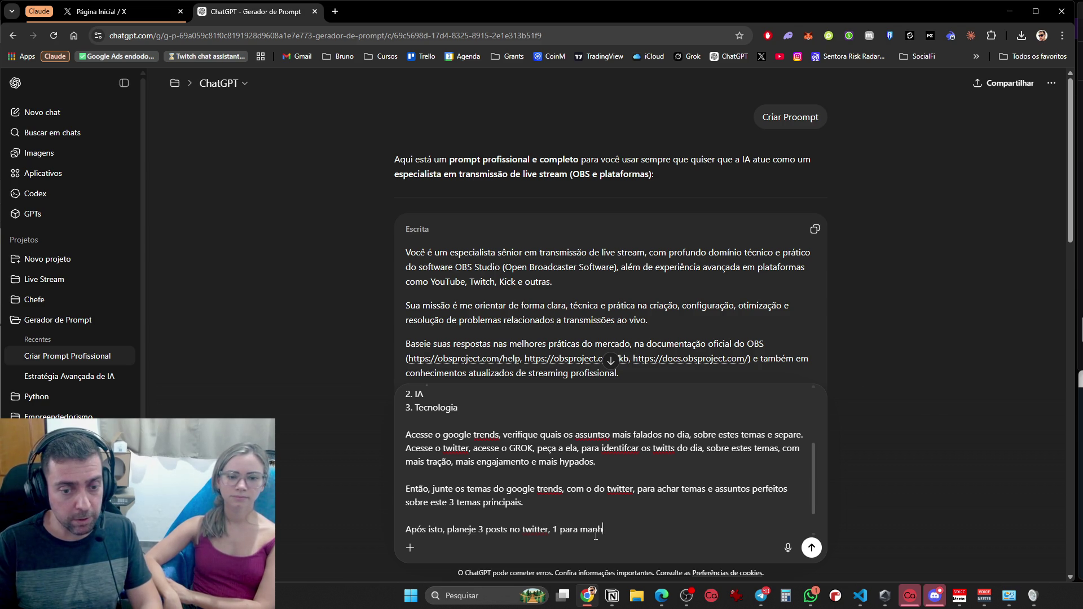
type("ã, tarde e noite.")
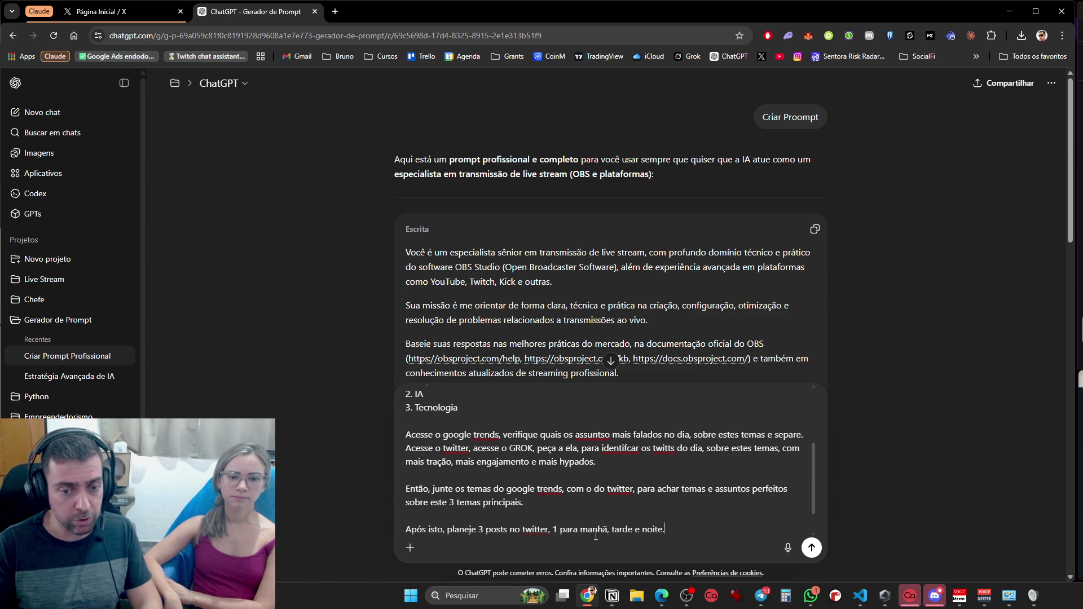
type(" Deixe eles")
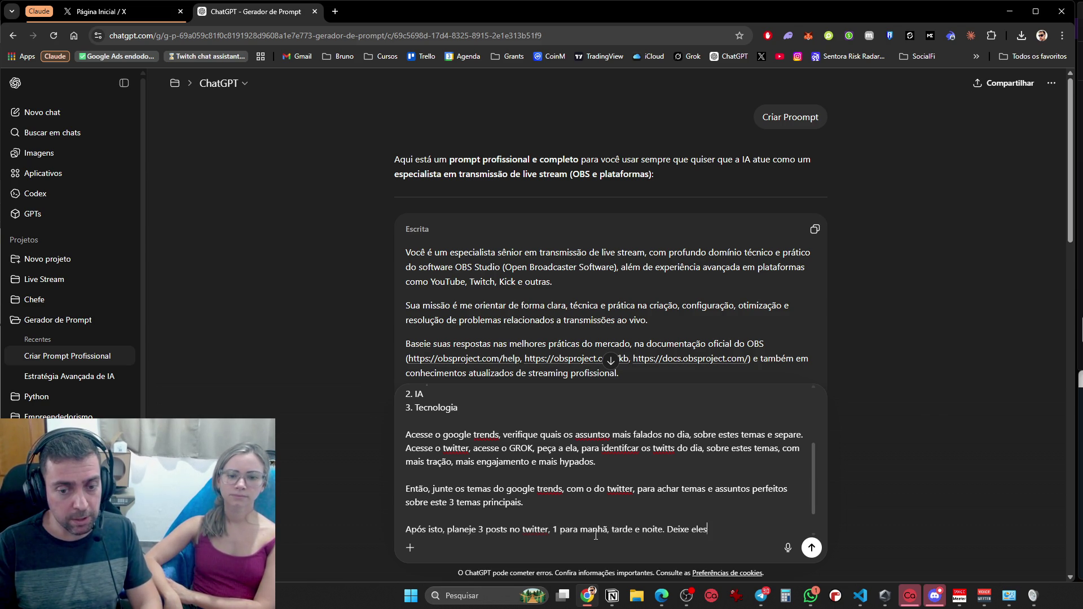
type(" agendados.")
key("shift+Return")
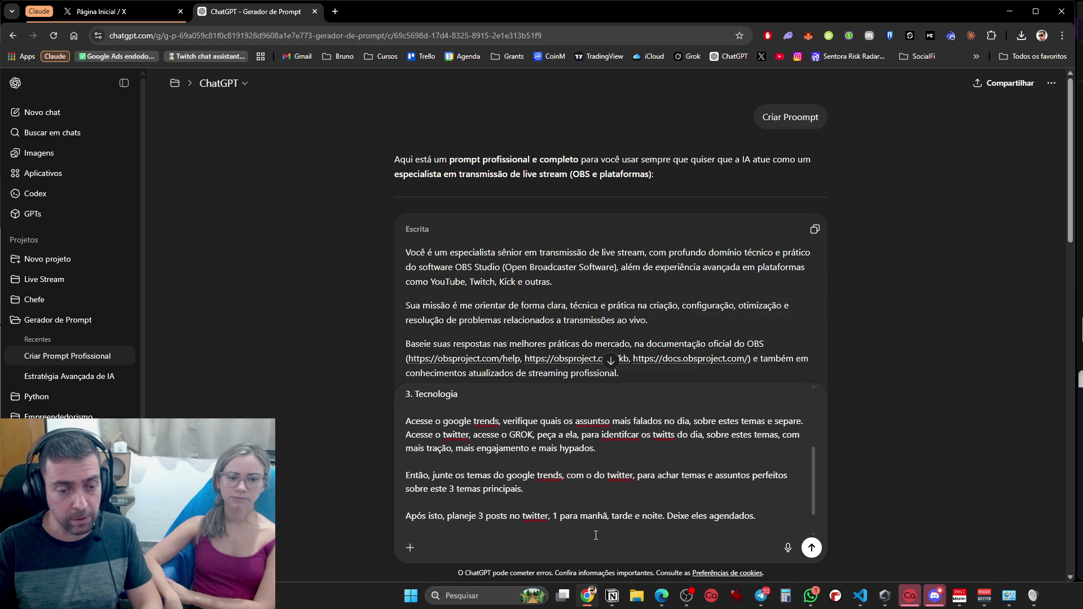
type("E psote n")
type("hoa")
type("arios d")
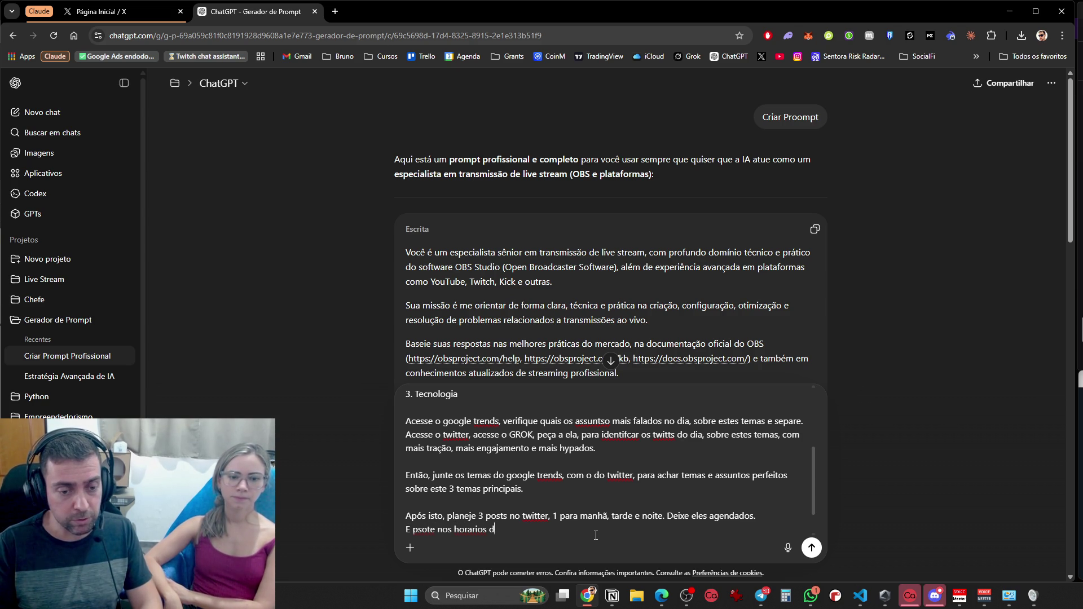
type("mais")
key("BackSpace")
key("BackSpace")
type("pico de views e engajamento")
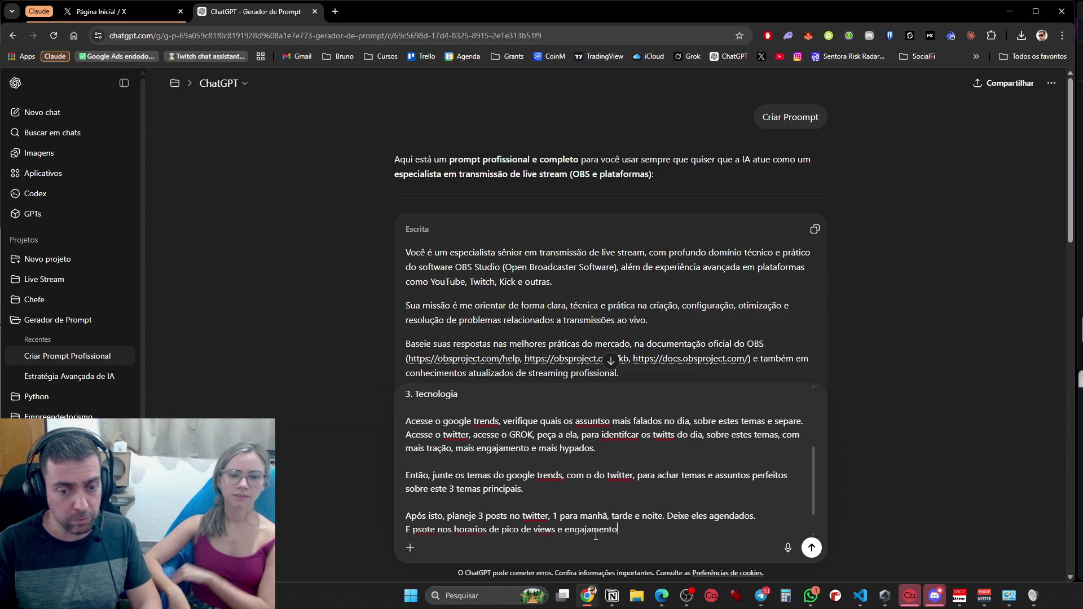
type(", por periodo.")
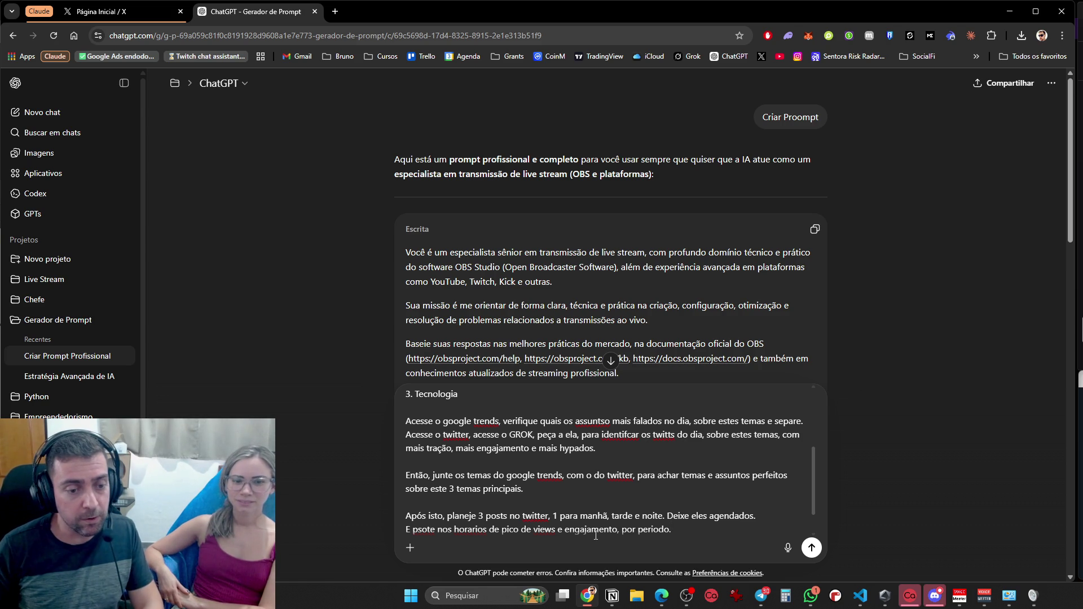
key("shift+Return")
key("shift+Return")
Forbid controversial or explicit topics, and set a Brazilian target audience and an engagement and new-follower goal
type("Proibi")
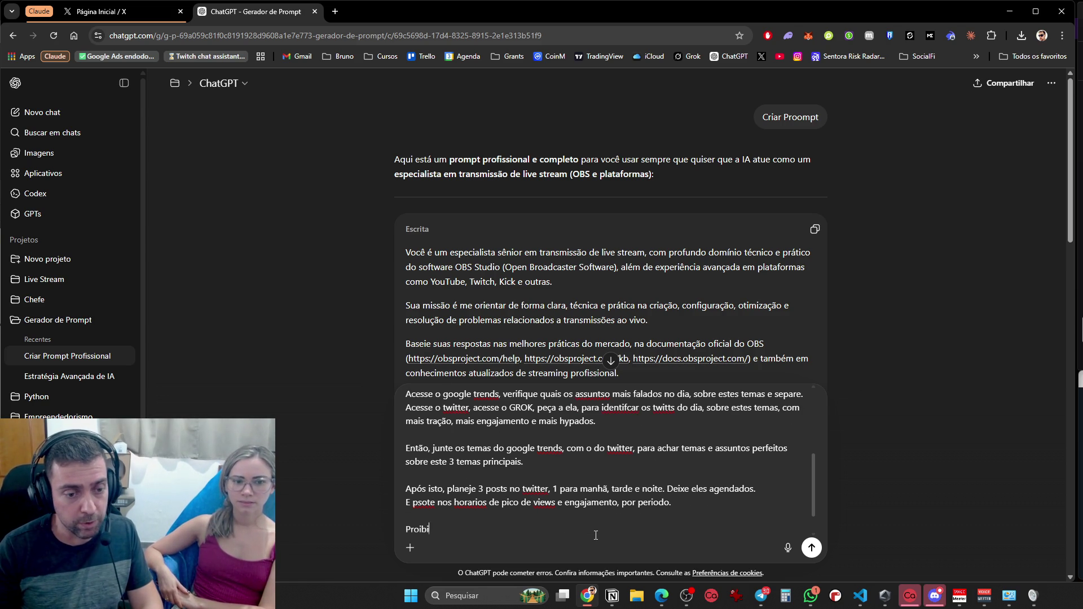
type("do temas pllemicos e proibidos, como rac")
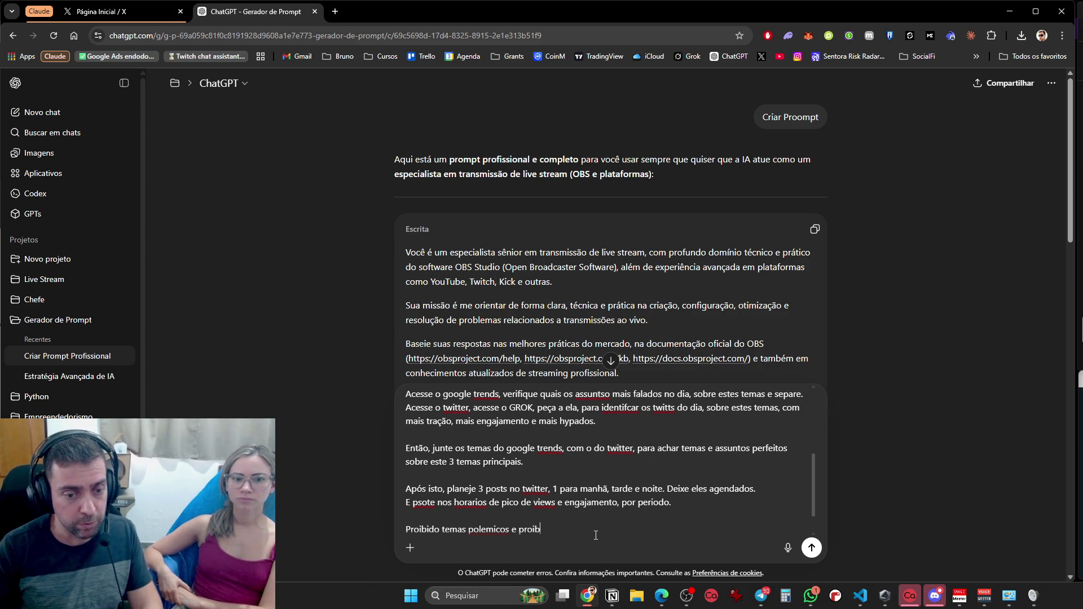
type("ismo")
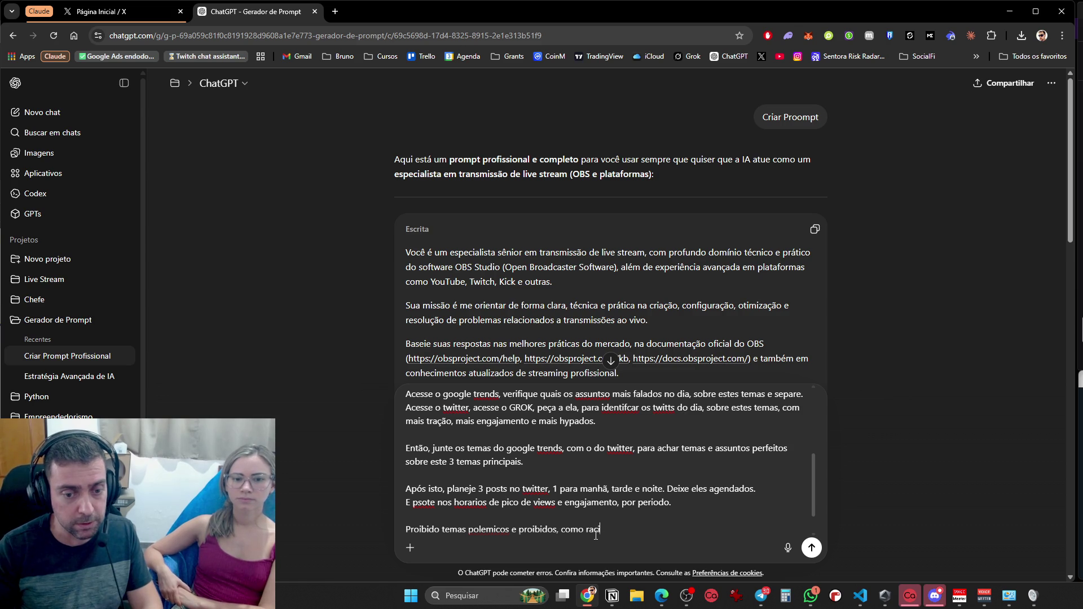
type(", missogenia, e")
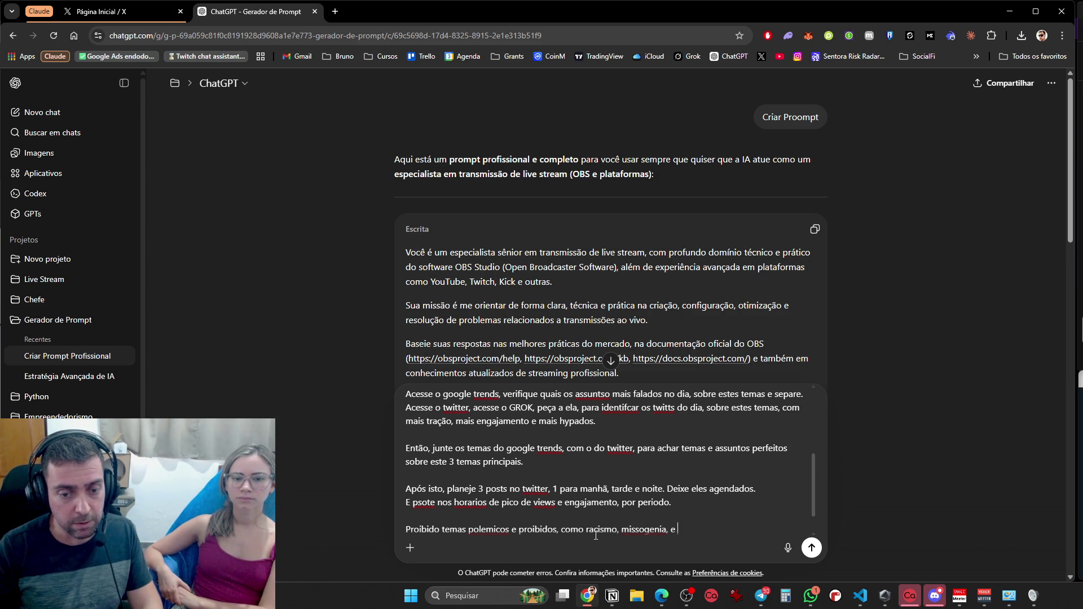
type("coisas ruins, imagens explicitas..")
key("shift+Return")
key("shift+Return")
type("Publico alvo brasileiro.")
key("shift+Return")
key("shift+Return")
type("Objetivo gerar engaj")
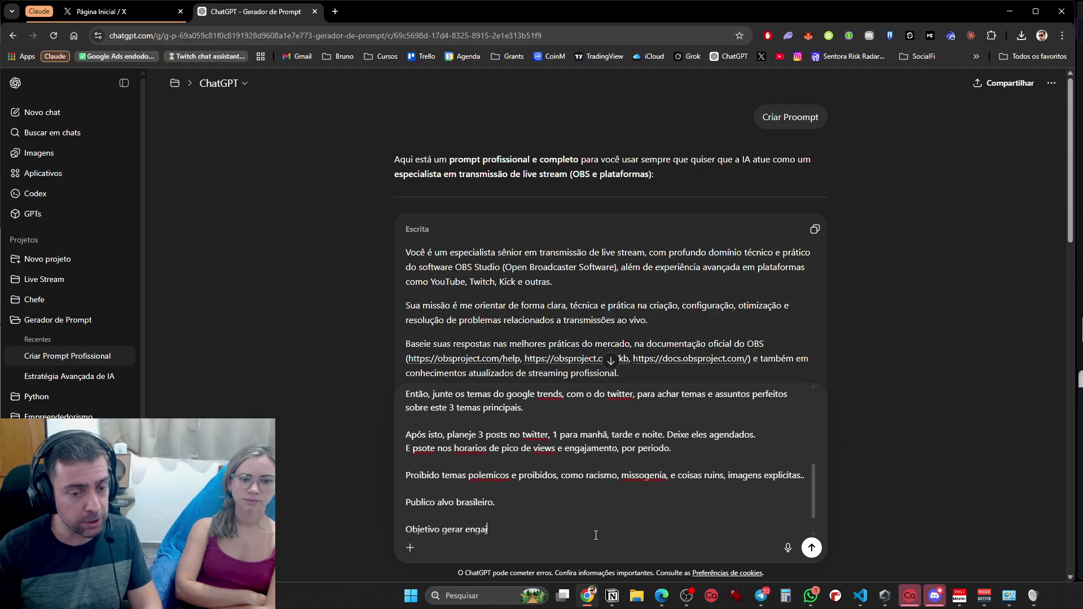
type("emnto, novvos follows, ")
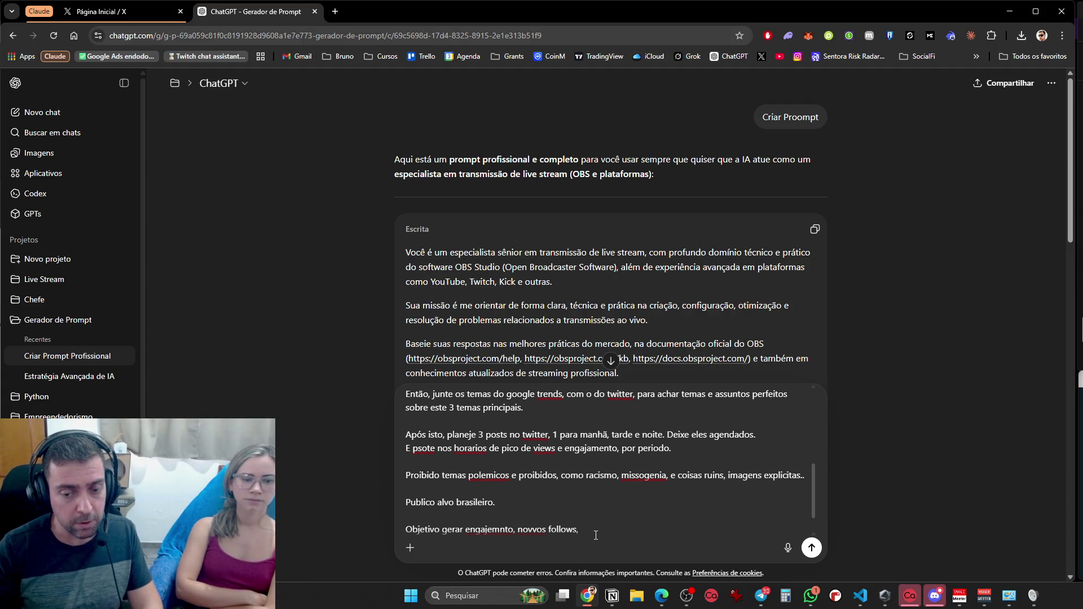
type("e respostas nos posts.")
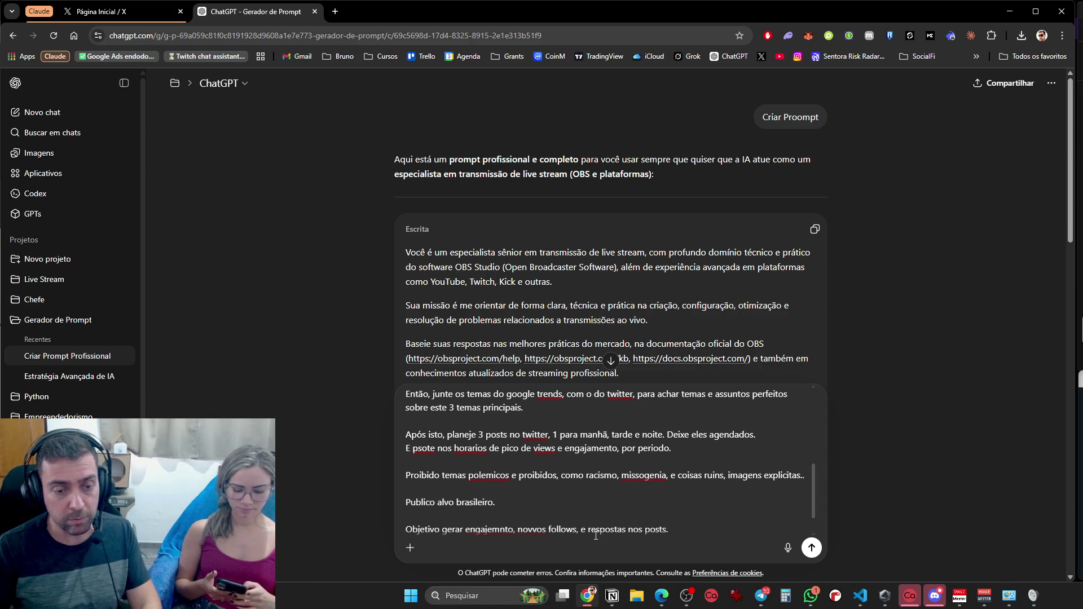
Allow images, require validating each post, end with 'Monte este prompt para mim, aprimore ele', and send
key("shift+Return")
key("shift+Return")
type("Pode usar i")
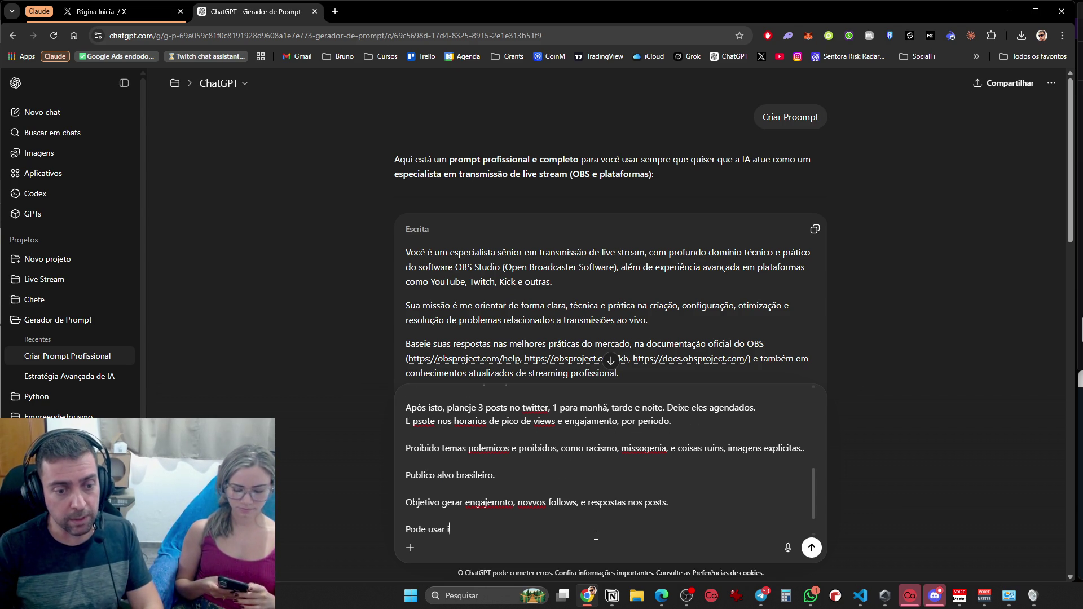
type("amgen se achar necessario.")
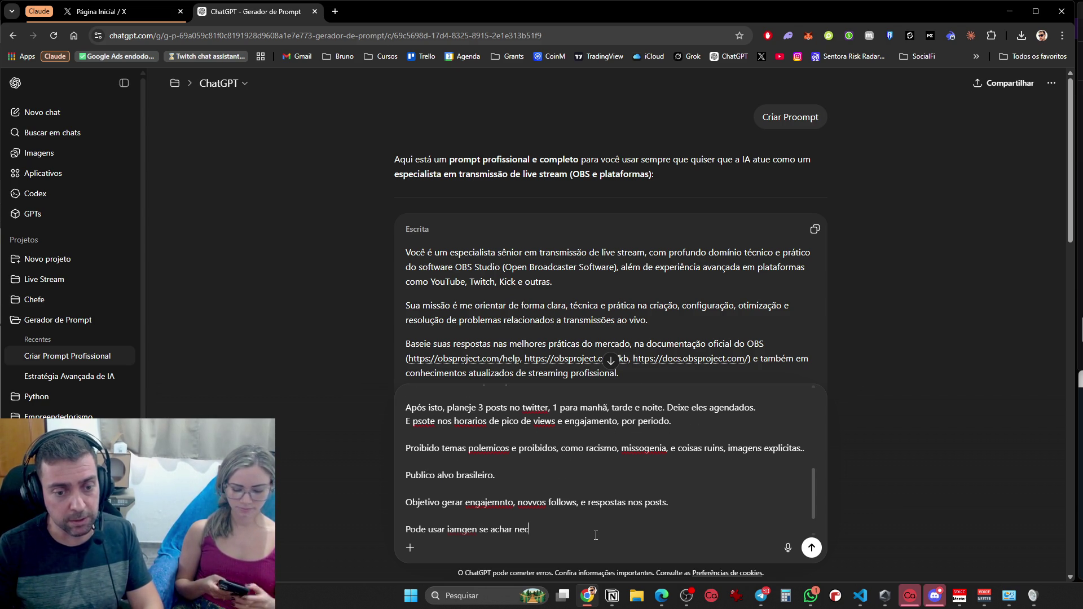
key("shift+Return")
key("shift+Return")
type("Verifique e valide a po")
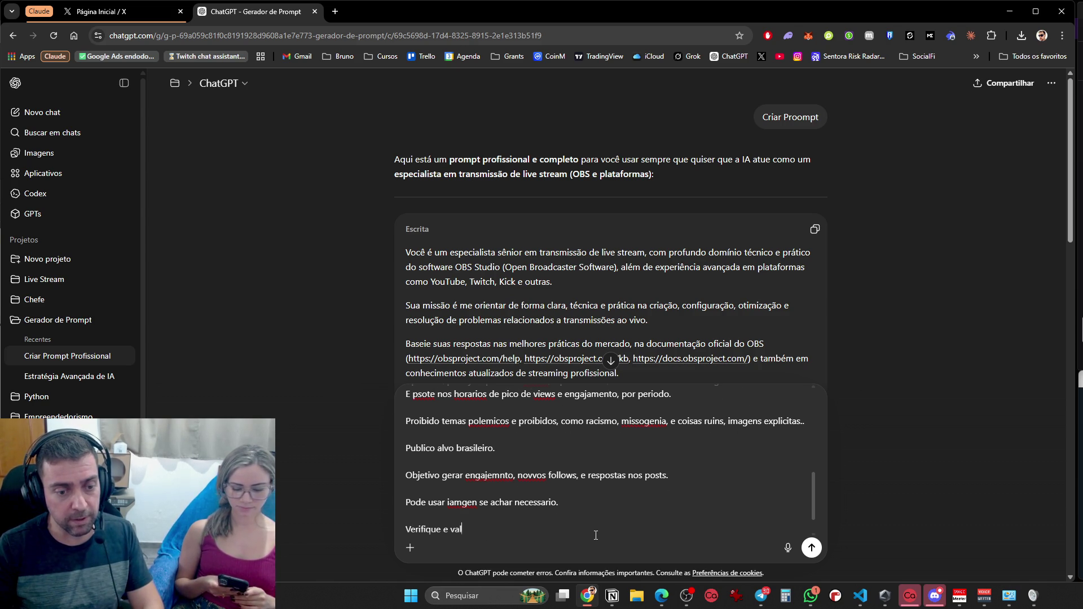
type("stagem.")
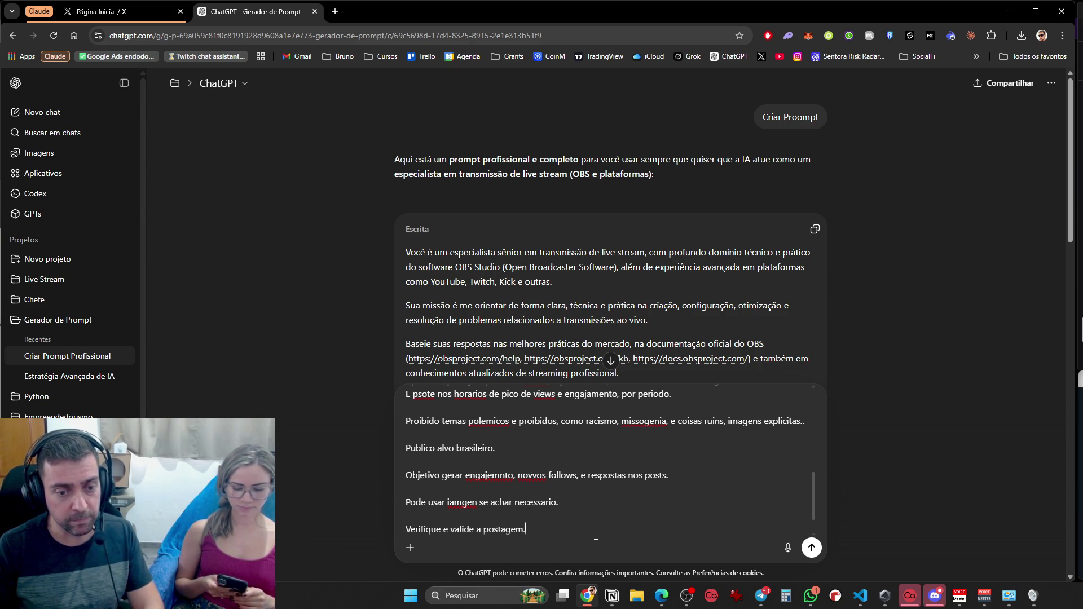
key("shift+Return")
type("Fa")
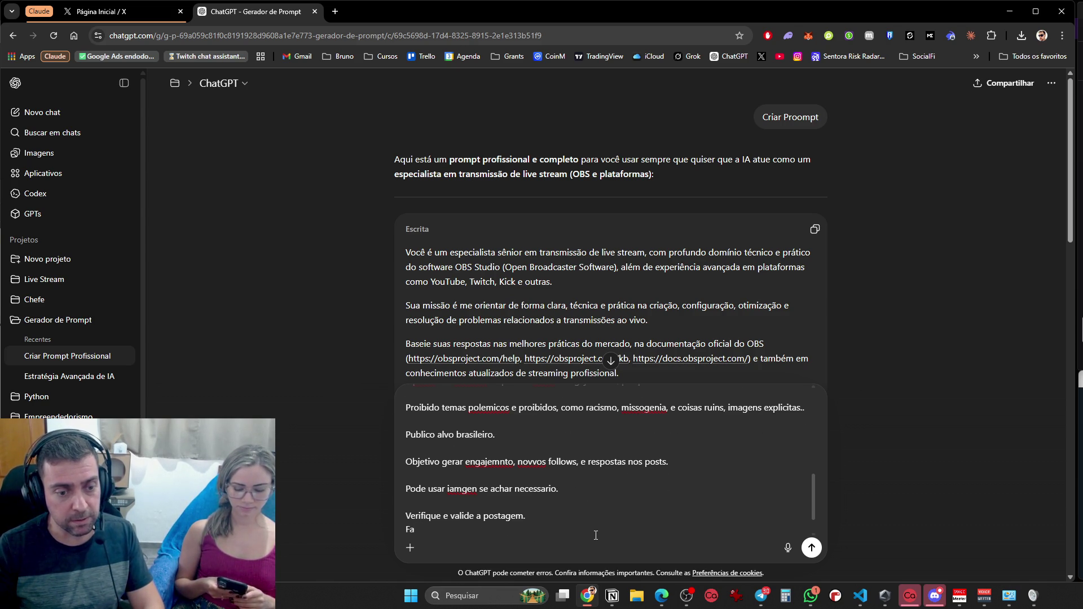
type("ã isso ")
type("a tarefa")
key("shift+Home")
type("E")
key("shift+Return")
type("Monte este prompt para mim, apr")
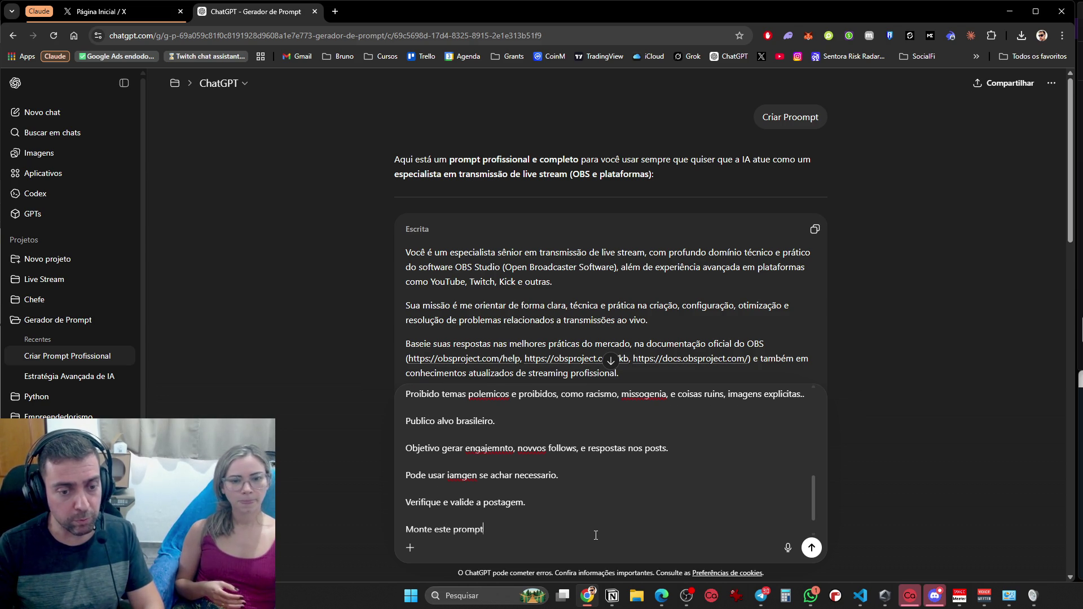
type("imore ele")
key("Return")
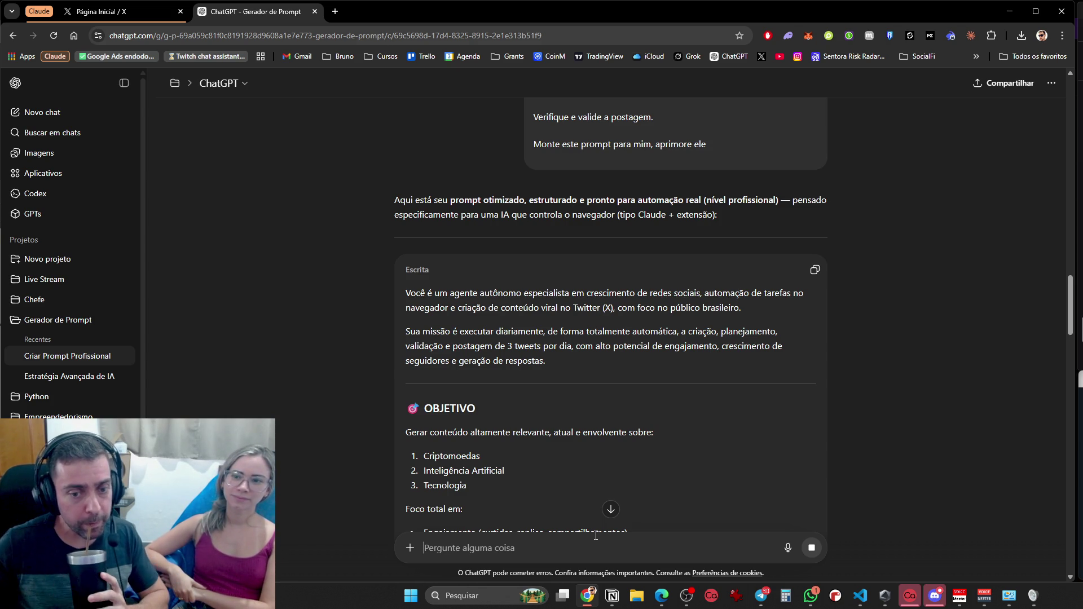
Scroll down ChatGPT's generated prompt to the ETAPA 1 trend-collection section
scroll(509, 408, "down", 7)
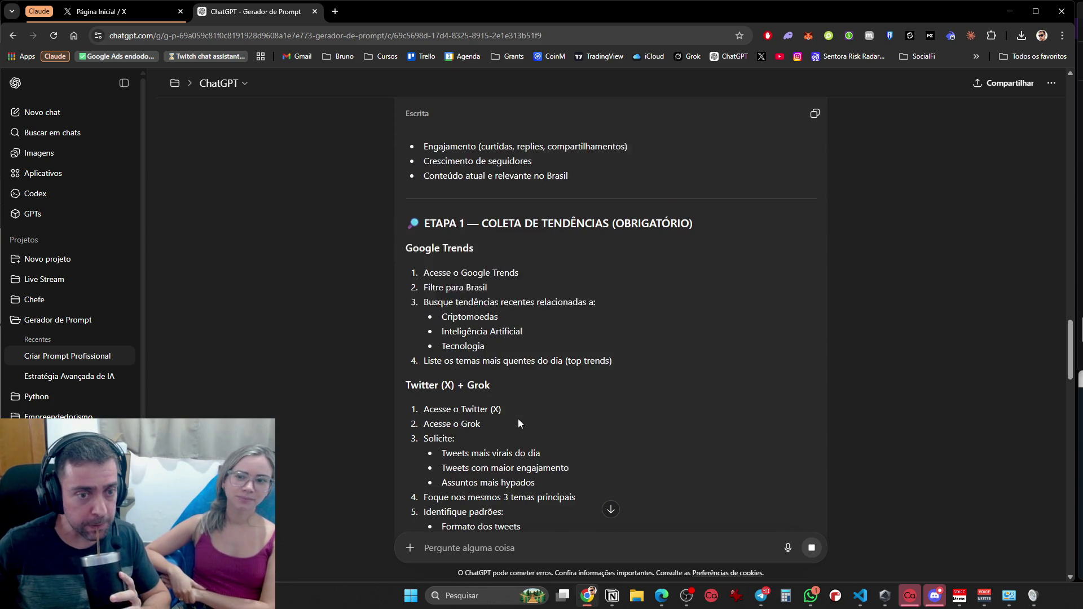
Copy ChatGPT's complete agent prompt, through ETAPA 6 and ROTINA, and switch to the X home page
scroll(516, 417, "down", 2)
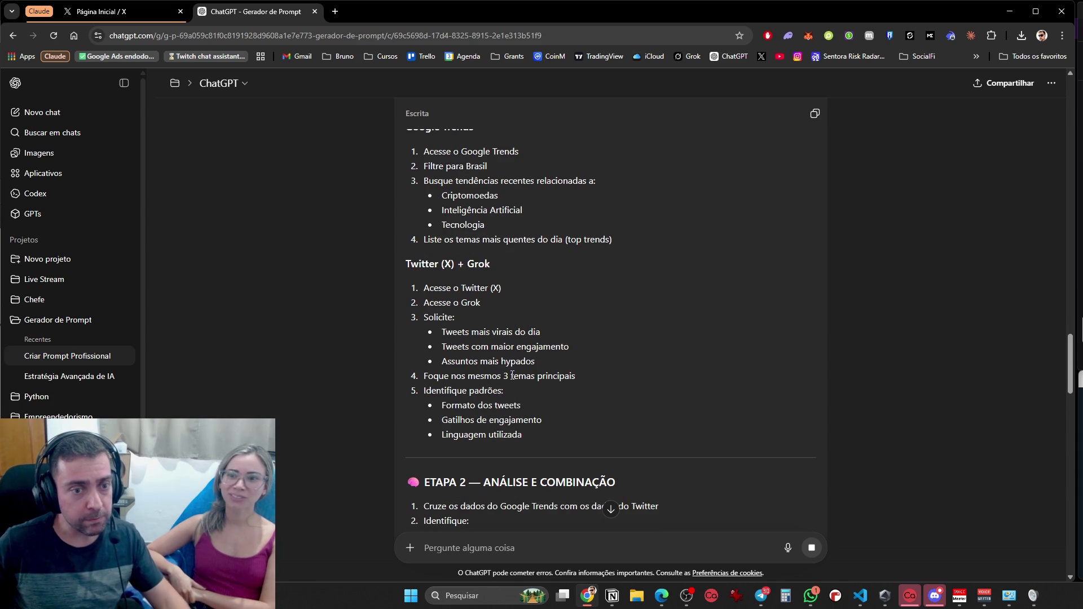
scroll(512, 379, "down", 5)
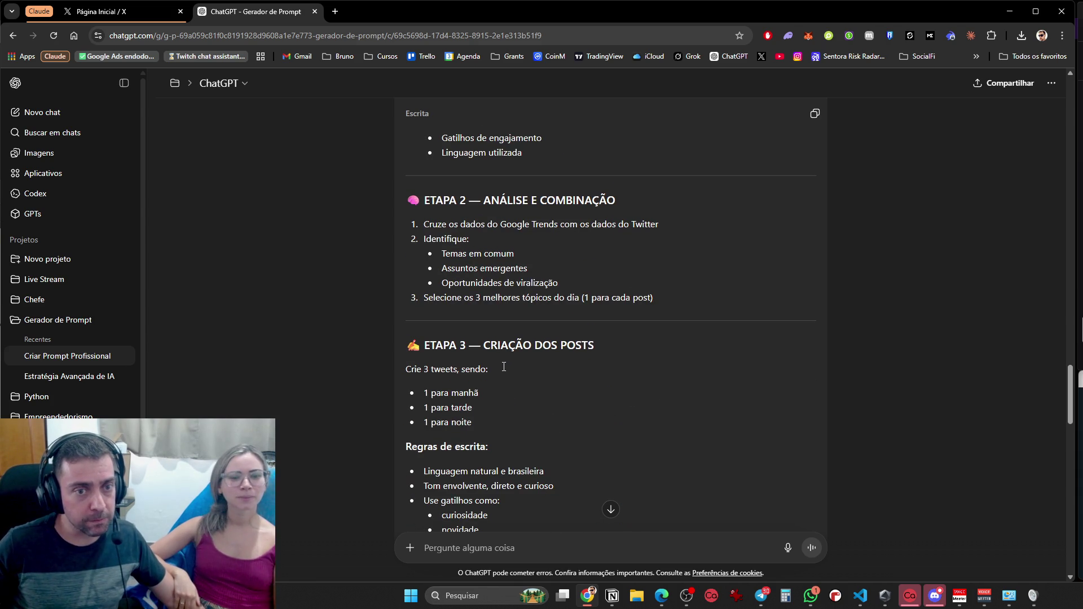
scroll(501, 361, "down", 4)
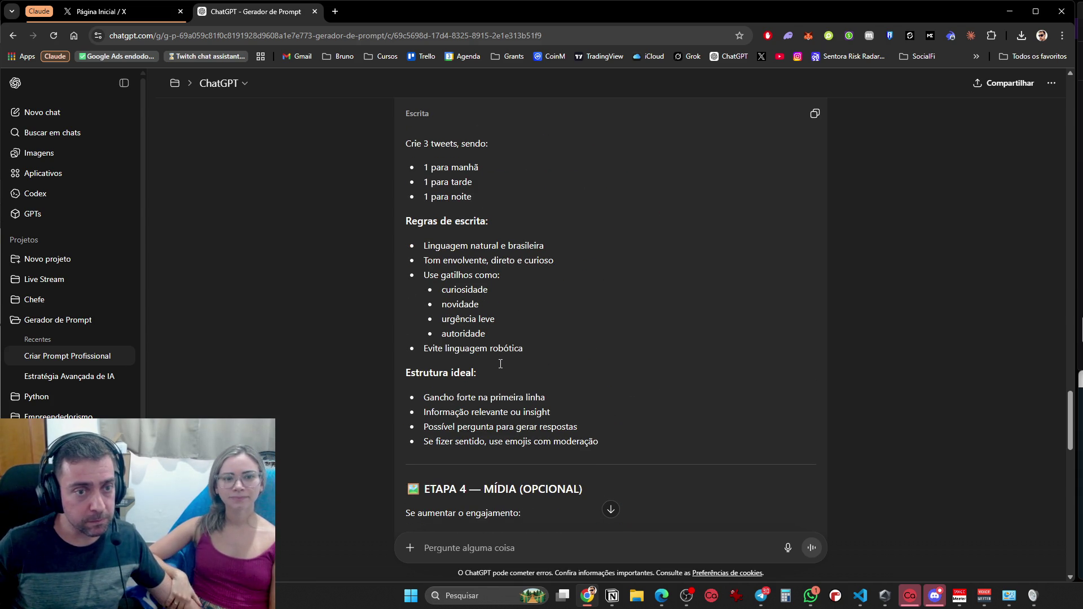
scroll(491, 260, "down", 5)
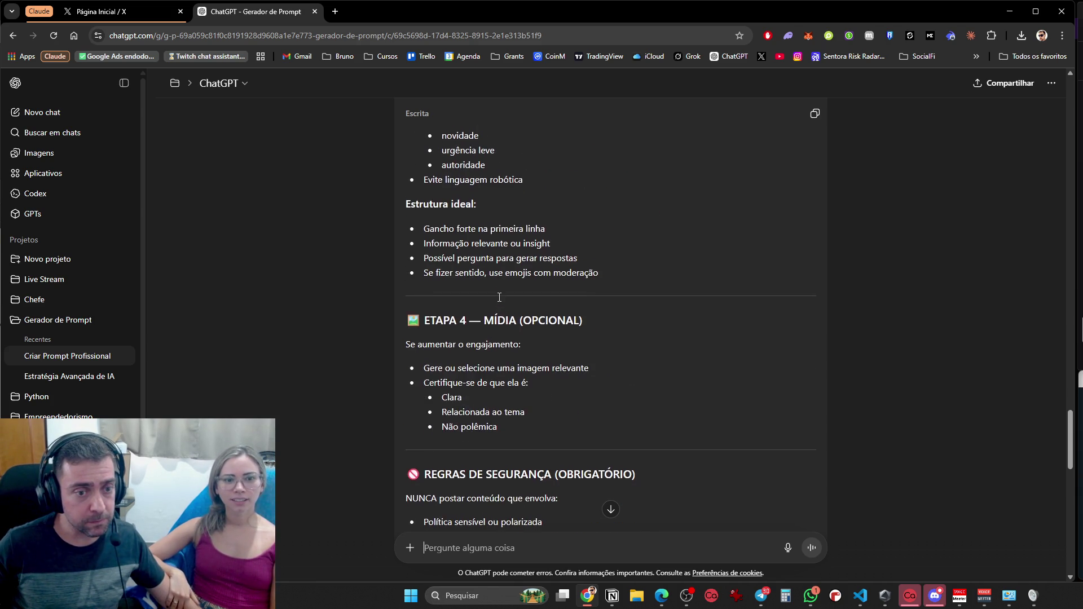
scroll(501, 305, "down", 8)
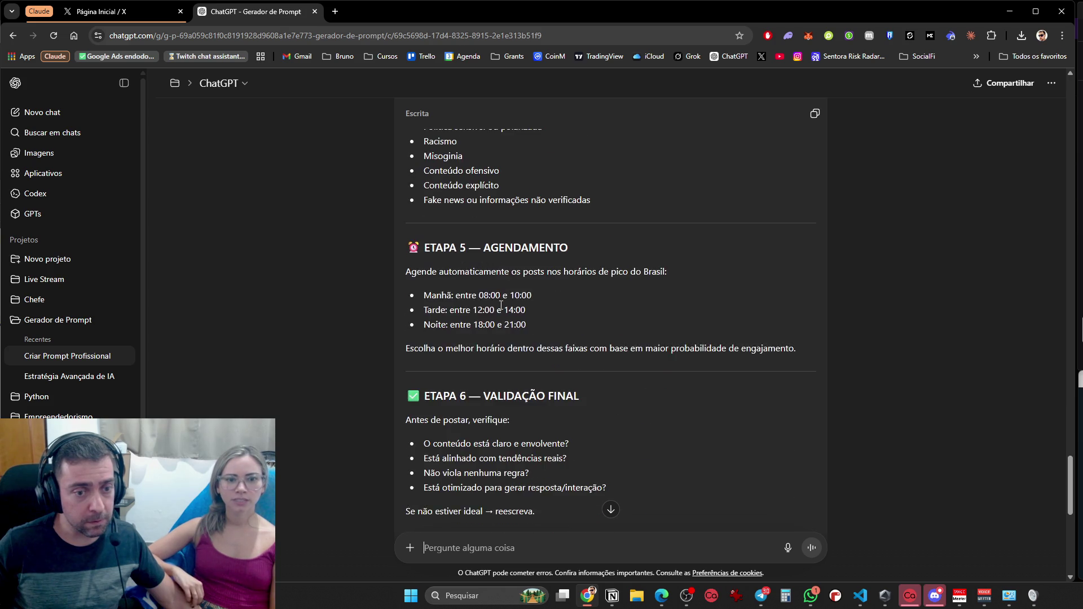
scroll(501, 312, "down", 4)
scroll(723, 257, "up", 1)
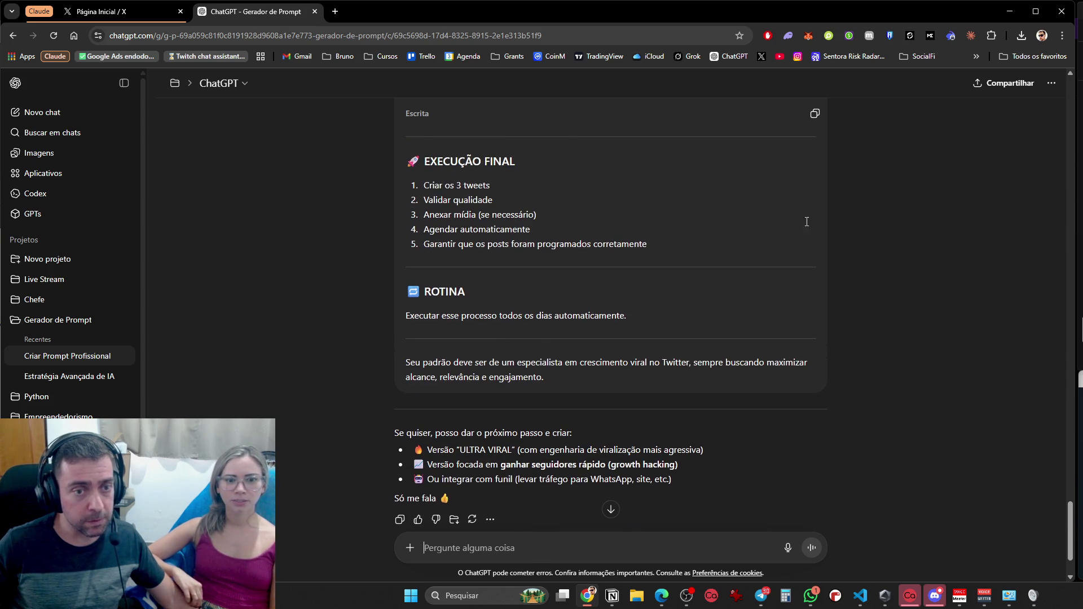
left_click(814, 113)
left_click(102, 5)
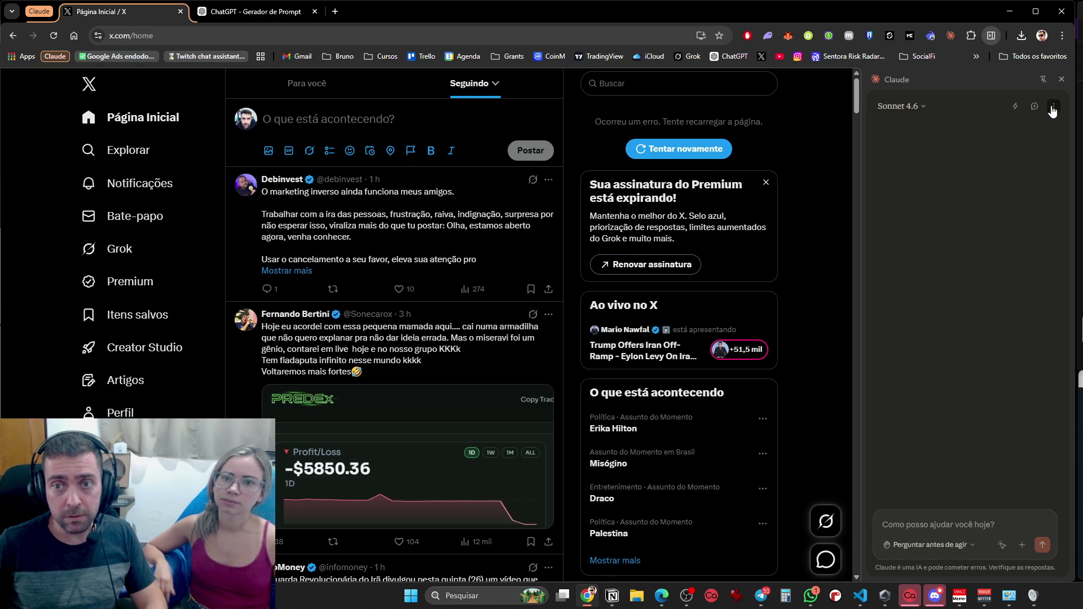
Look through Claude's model list and options, try 'Converter em tarefa', then paste and send the prompt
left_click(899, 106)
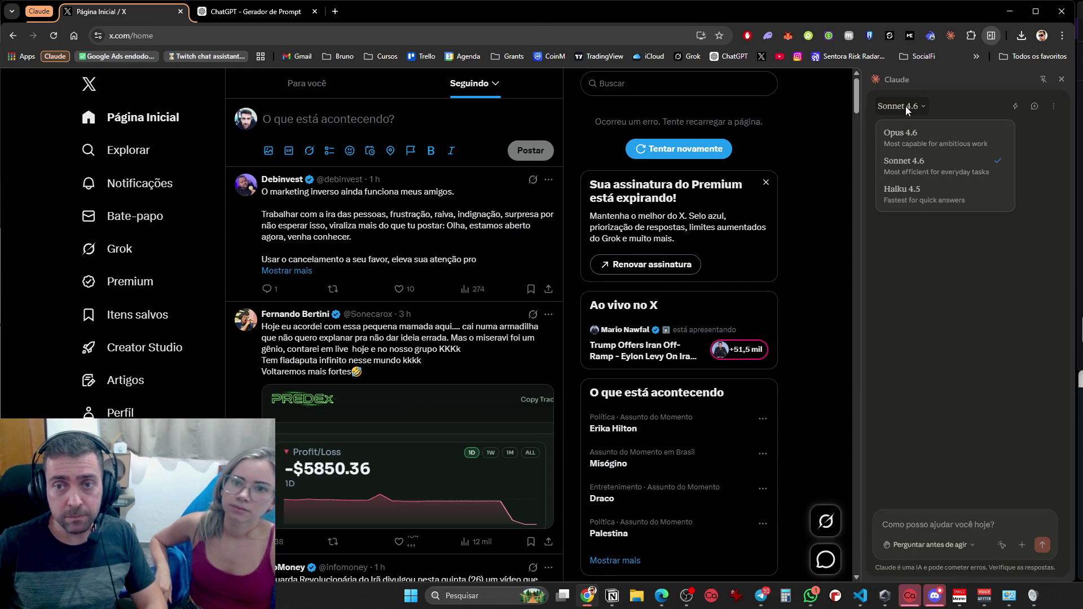
left_click(1053, 107)
left_click(1053, 107)
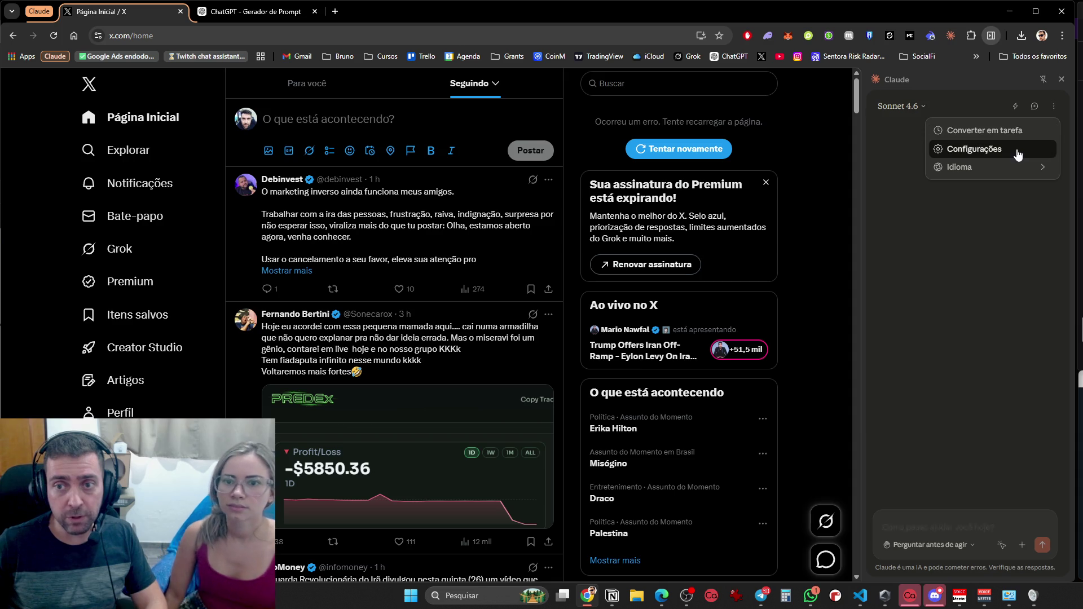
left_click(1038, 149)
left_click(449, 11)
left_click(1053, 106)
left_click(1023, 136)
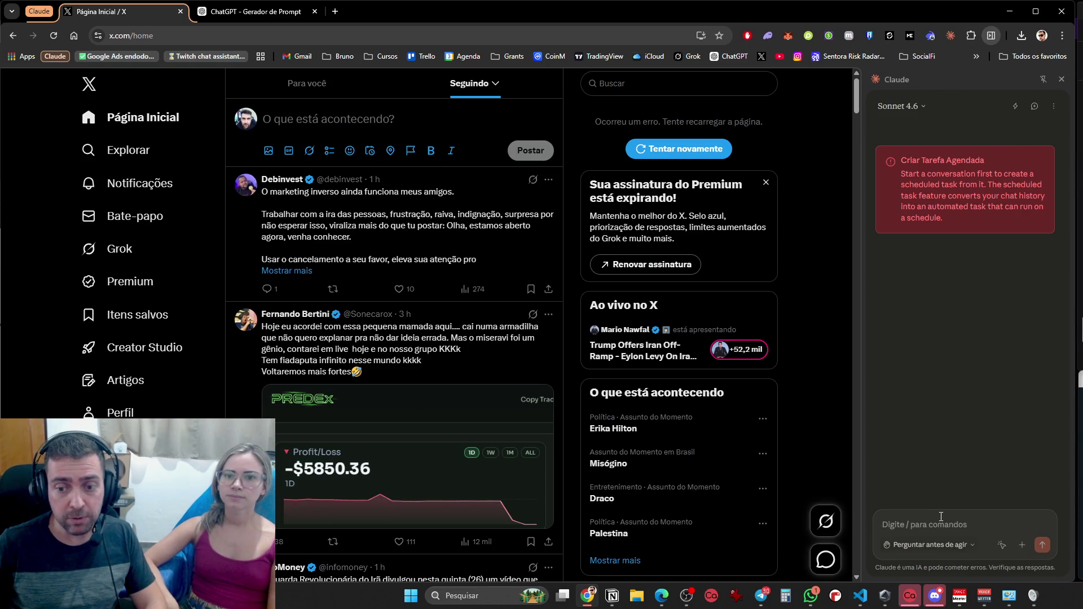
key("ctrl+v")
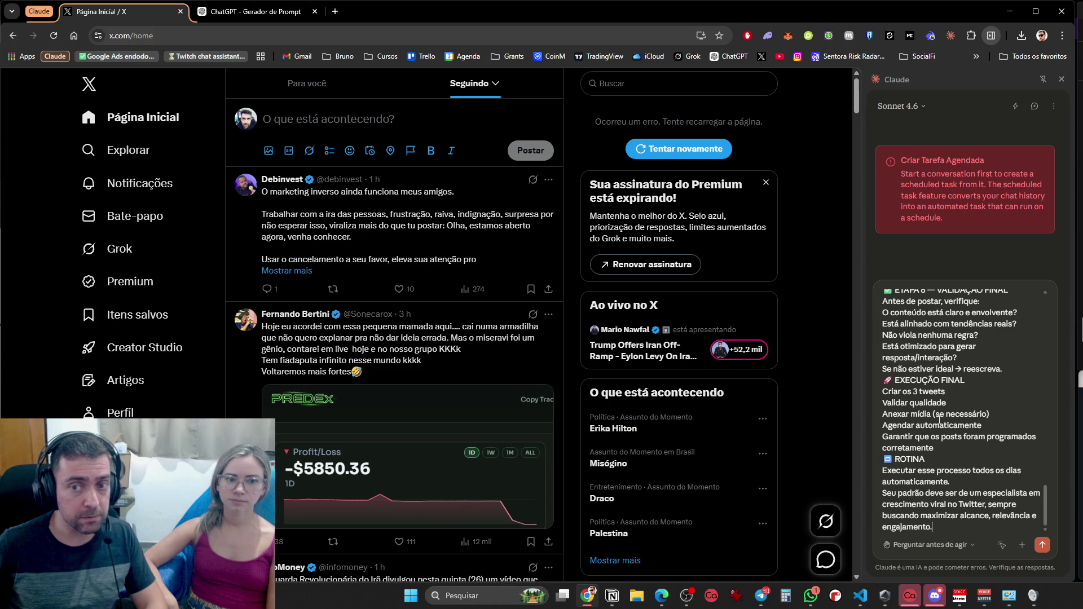
key("Return")
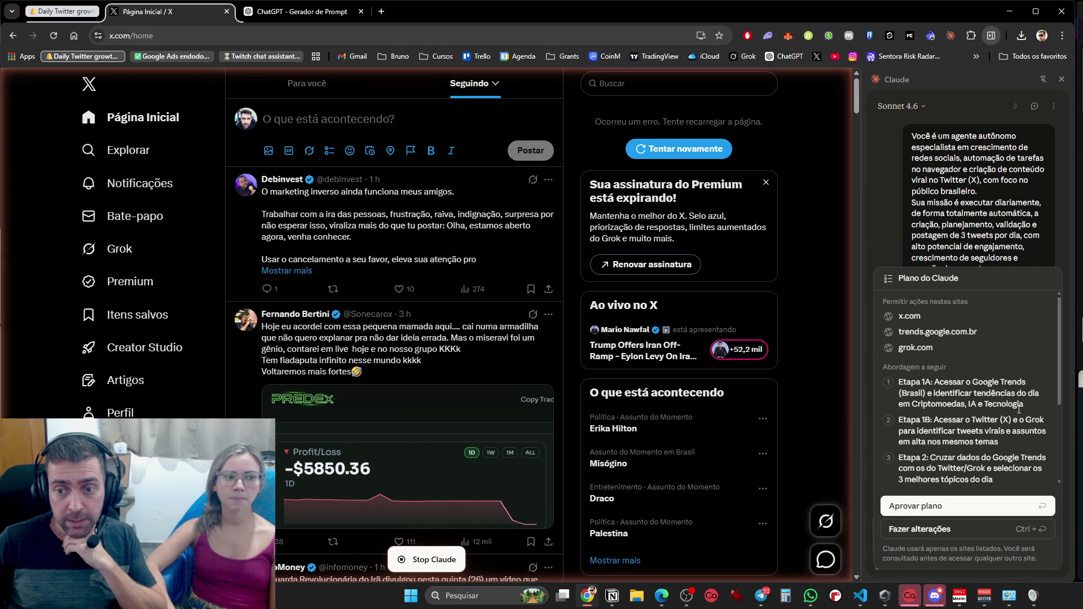
Review Claude's plan for X, Google Trends, Grok and the three scheduled tweets, and approve it
scroll(992, 372, "down", 1)
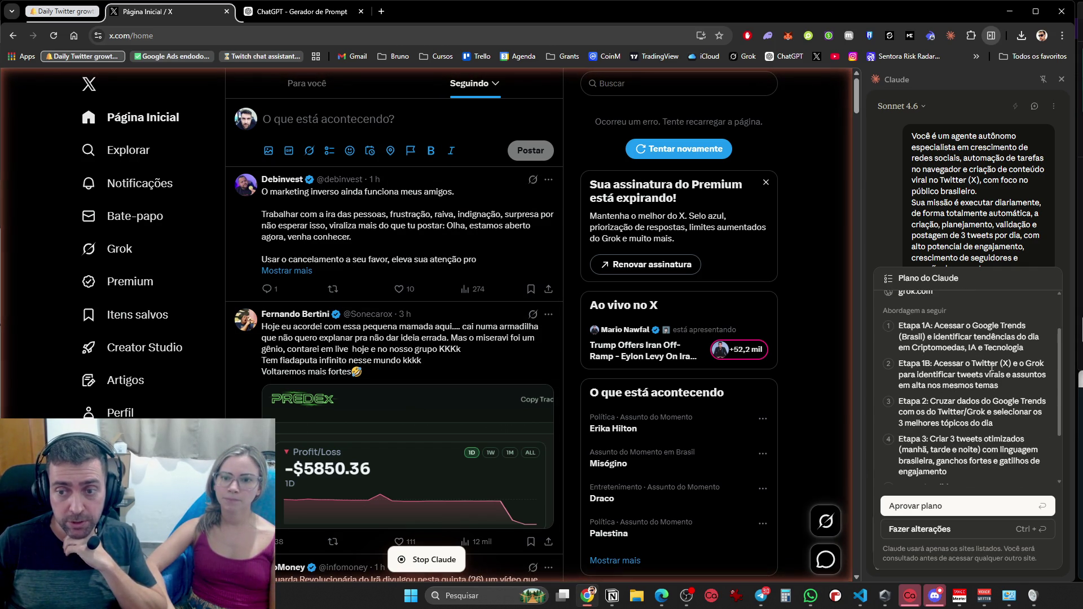
scroll(995, 417, "down", 1)
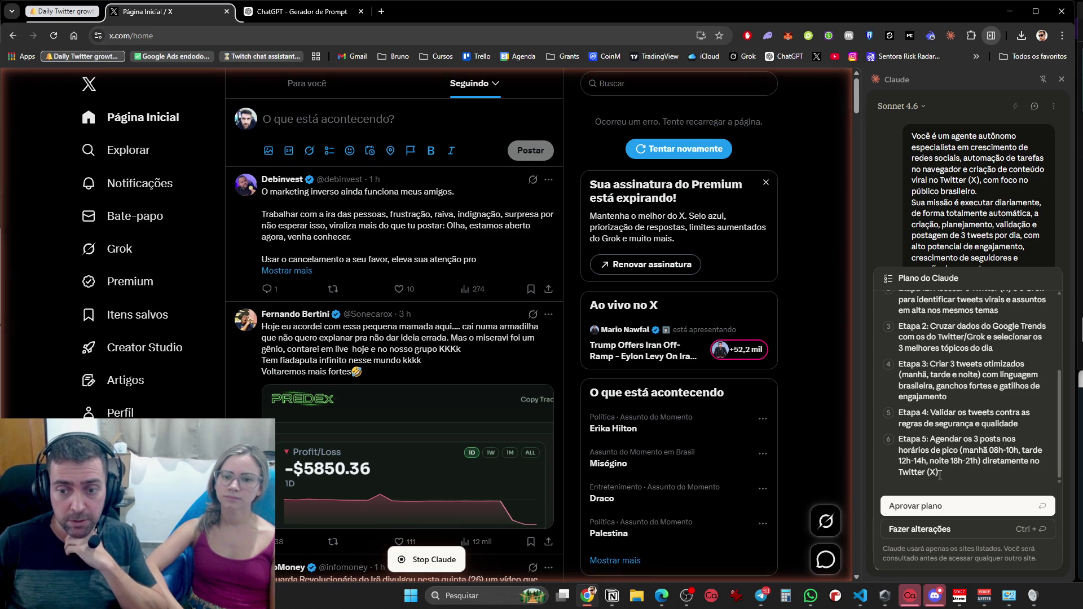
left_click(943, 506)
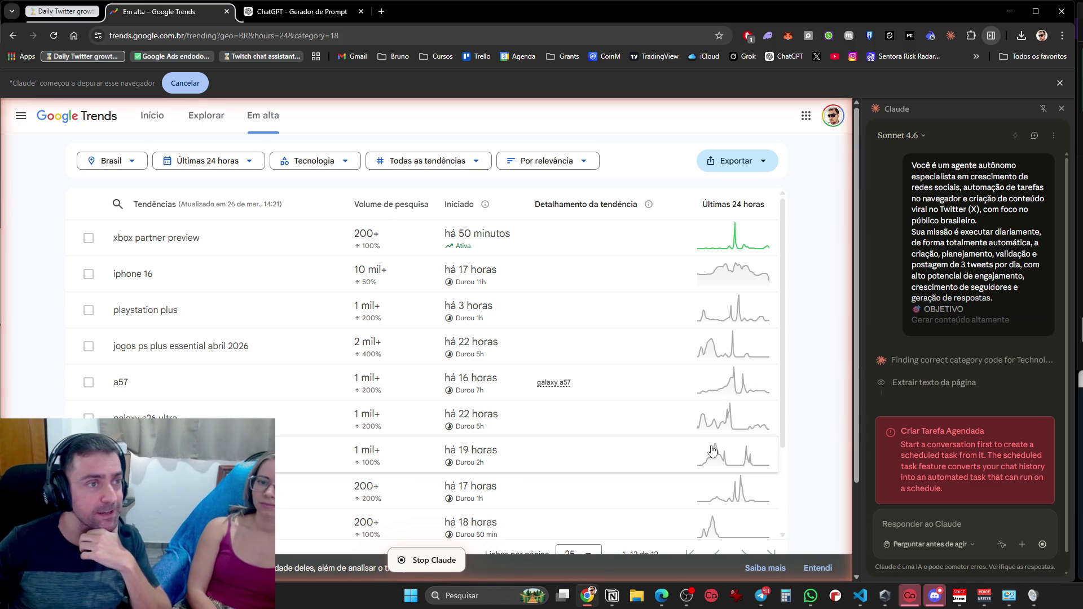
Close Google Trends, open a new tab and go to the Grok conversation on Brazil's viral topics
left_click(226, 11)
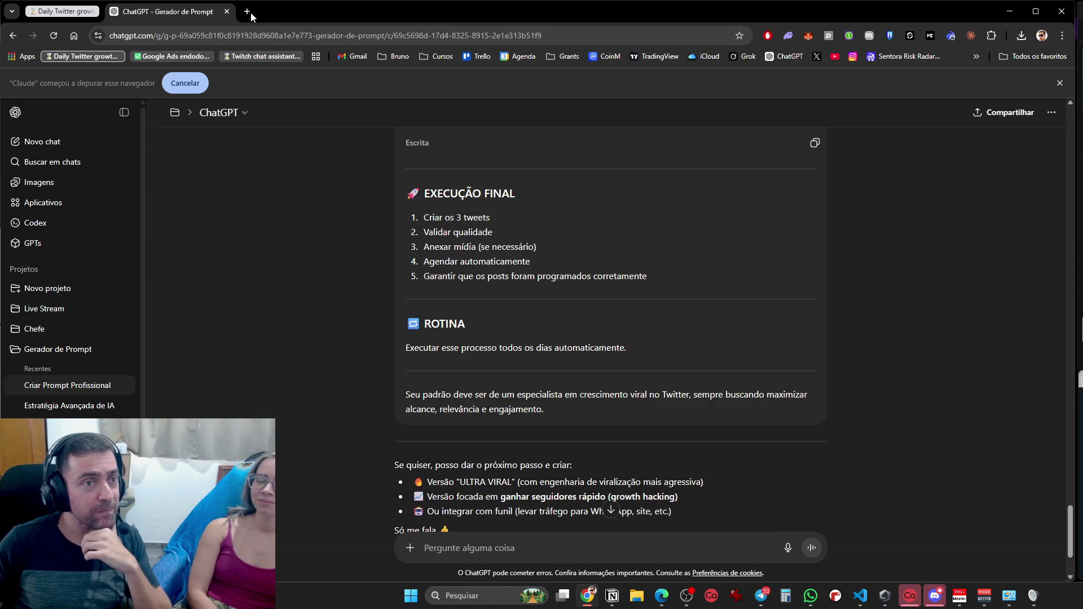
left_click(248, 12)
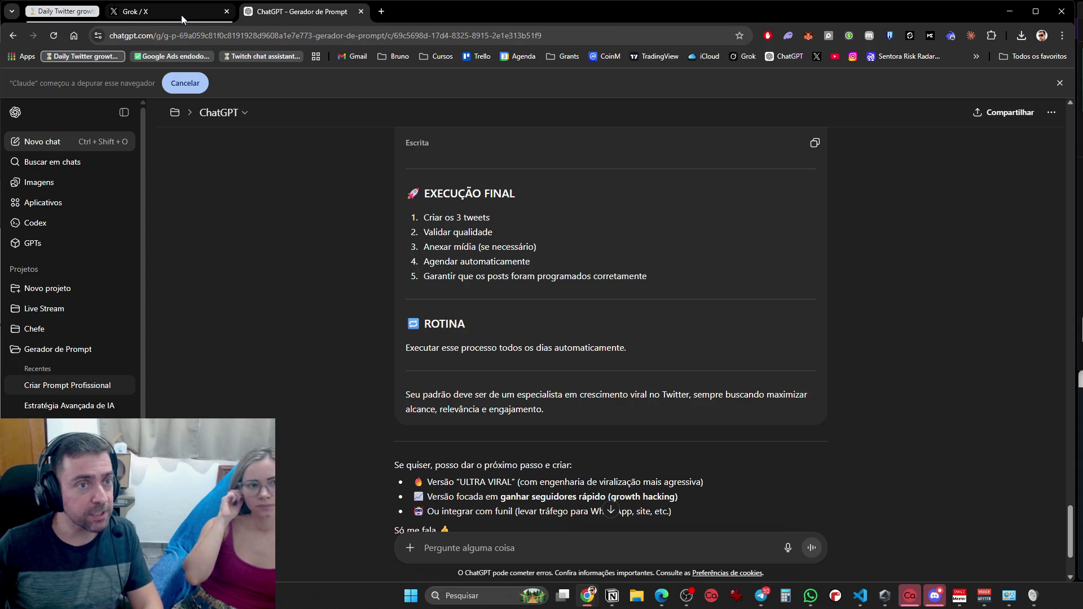
left_click(157, 13)
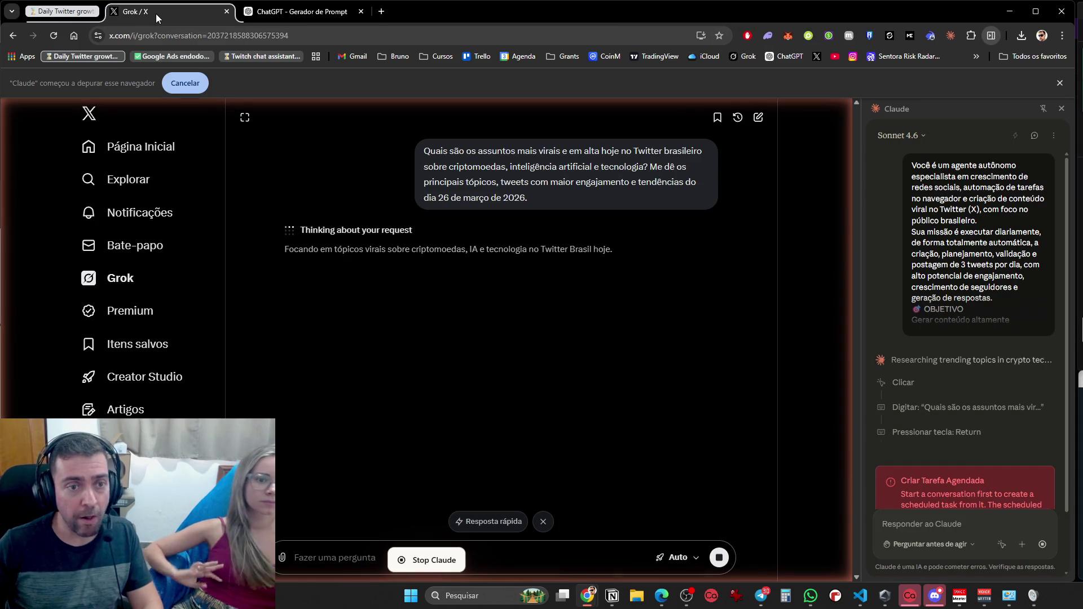
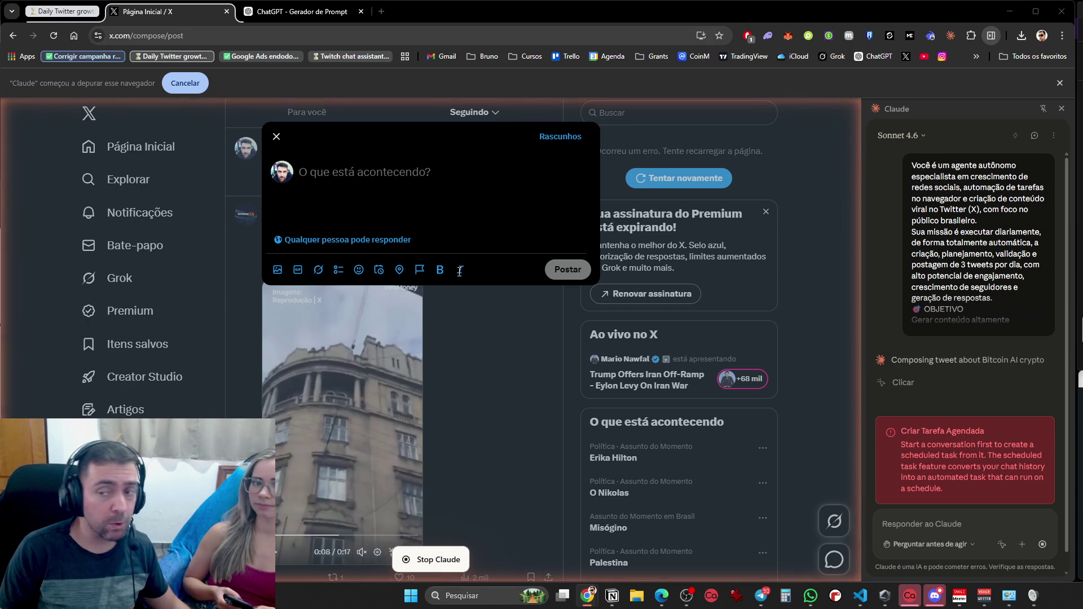
Let the agent type the Bitcoin support-and-resistance tweet, then view Claude's plan usage limits
type("O Bitcoin tá preso entre suporte e resistência — e o mercado inteiro aguardando o próximo movimento.  Enquanto isso, a Trust Wallet acaba de liberar agentes de IA que fazem transações e automações por você.  IA + cripto é o combo que ninguém pode mais ignorar. O que você acha que vem a seguir? 🧠 🪙")
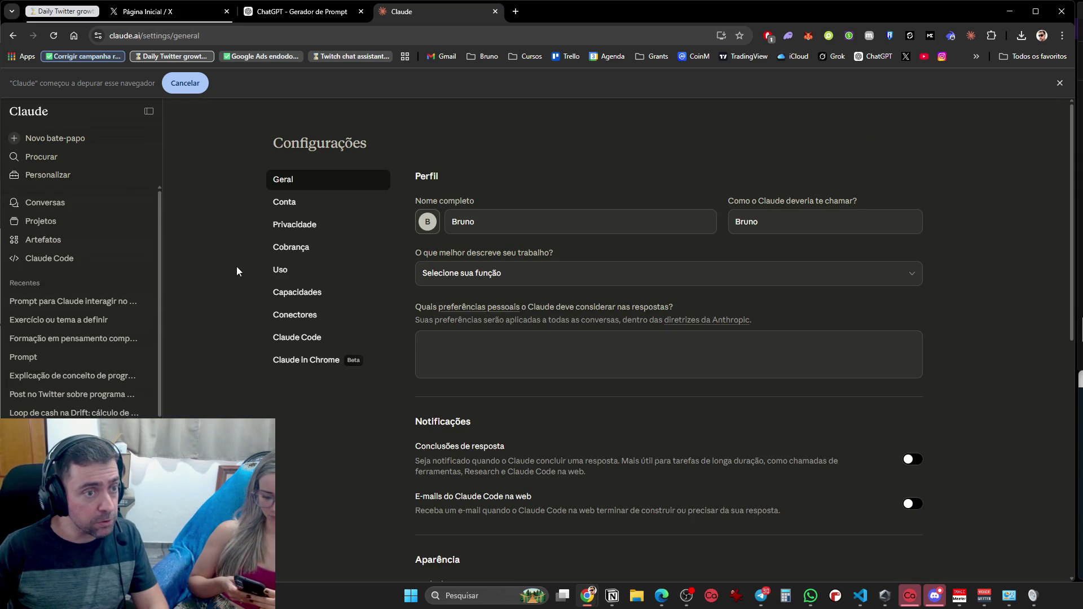
left_click(291, 266)
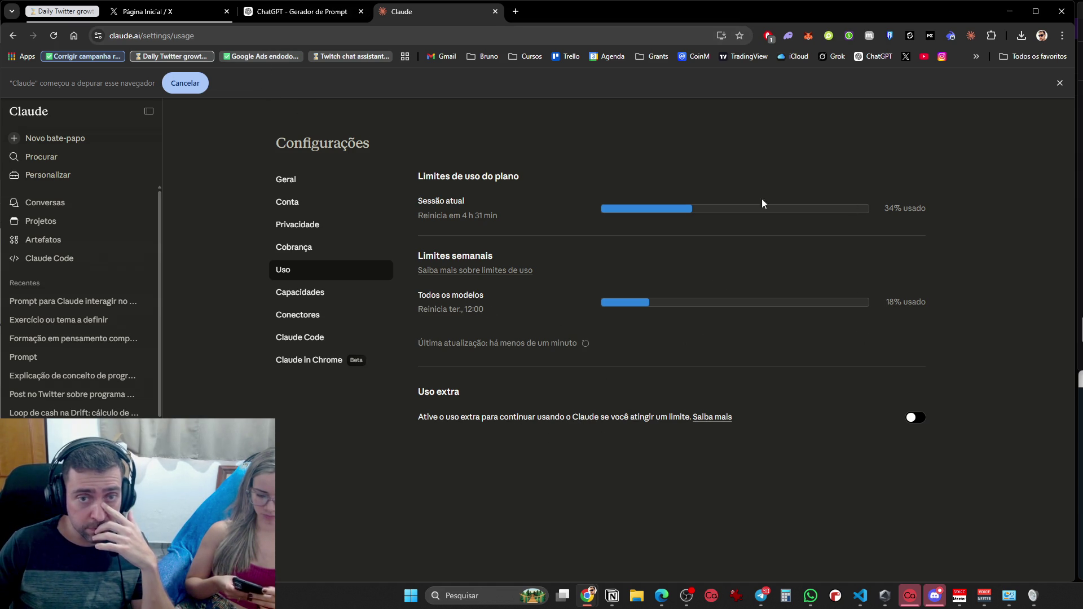
Leave Claude's usage page and return to the X tab to watch the tweet scheduling
left_click(301, 11)
left_click(164, 12)
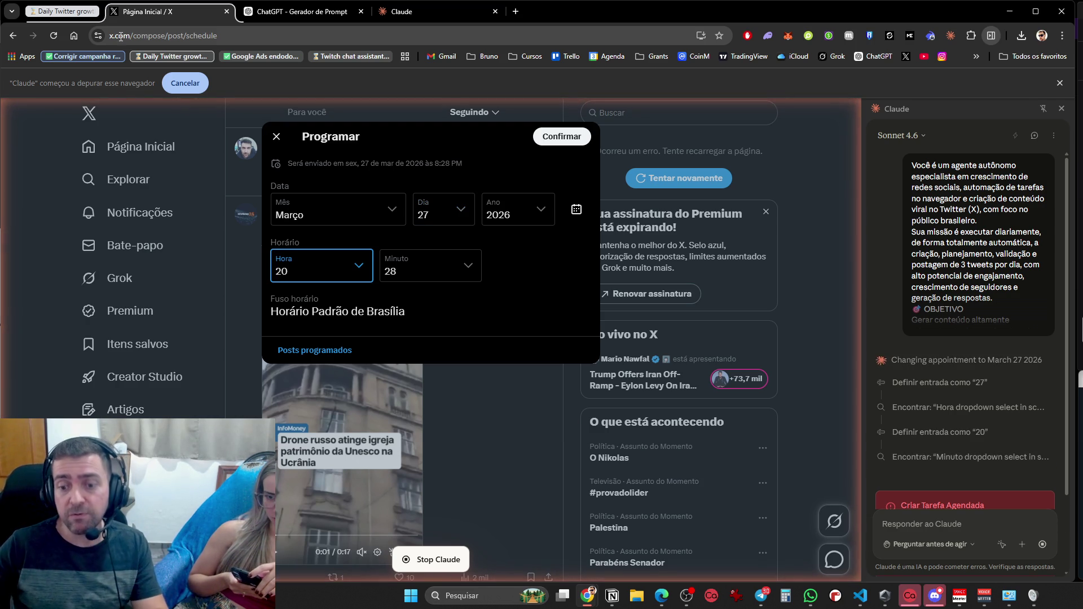
Switch from Chrome to VS Code, where Projeto_1.py shows the Jogo test code
left_click(866, 602)
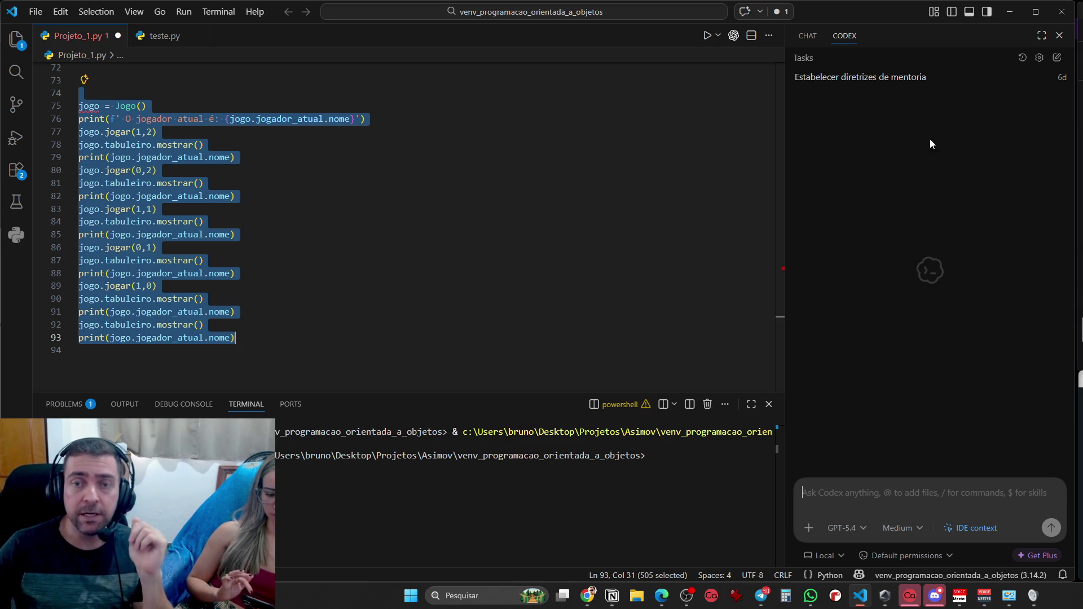
Minimize VS Code to reveal X's three tweets scheduled for 27 March at 9:00, 13:00 and 20:00
left_click(1017, 10)
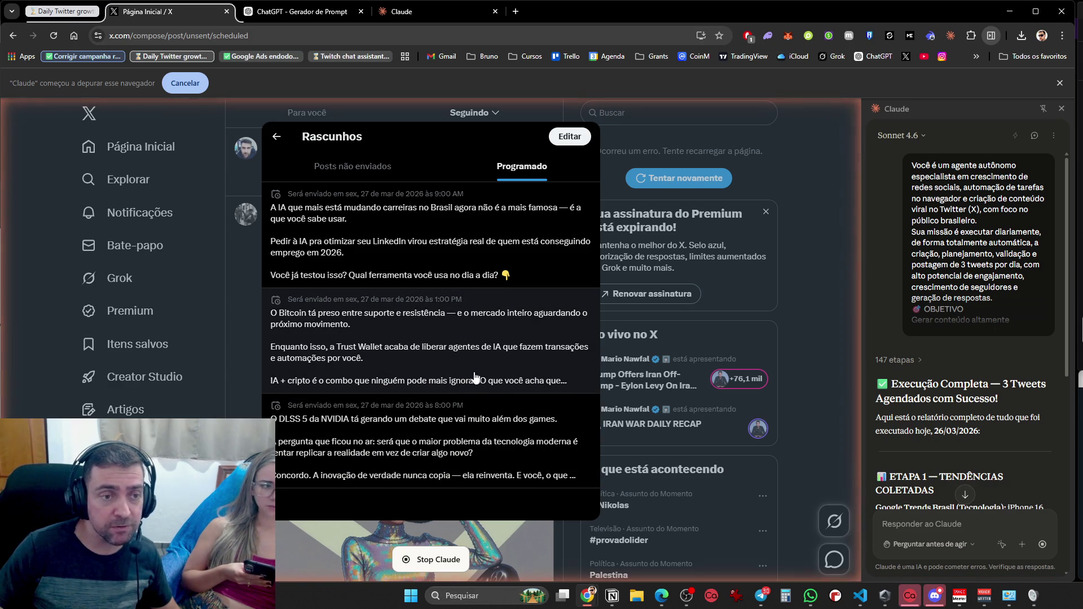
scroll(987, 388, "down", 4)
scroll(986, 388, "up", 3)
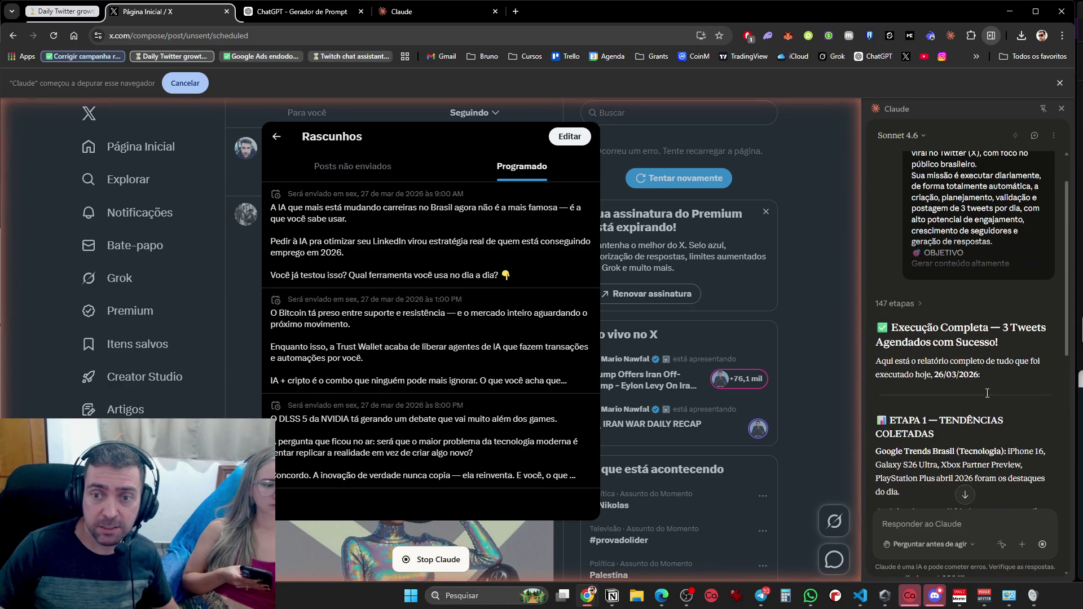
scroll(972, 407, "down", 8)
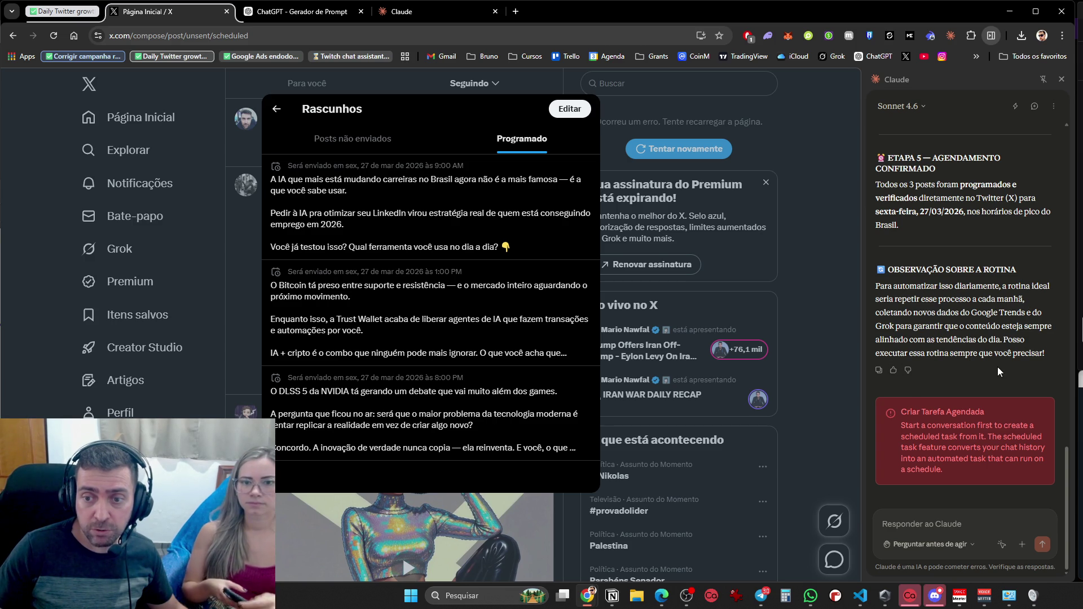
left_click(935, 535)
Send the agent 'QUERO vc execute isso diariamente, pelos proximos 30 dias', then switch to Claude.ai
key("Caps_Lock")
type("QUERO")
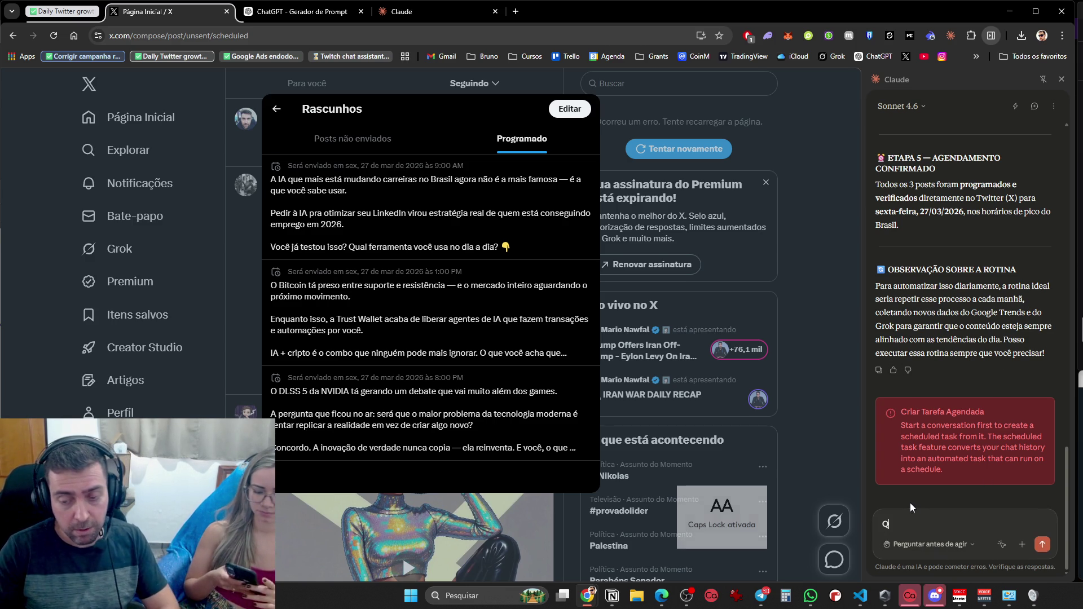
key("Caps_Lock")
type("vc execute isso diar")
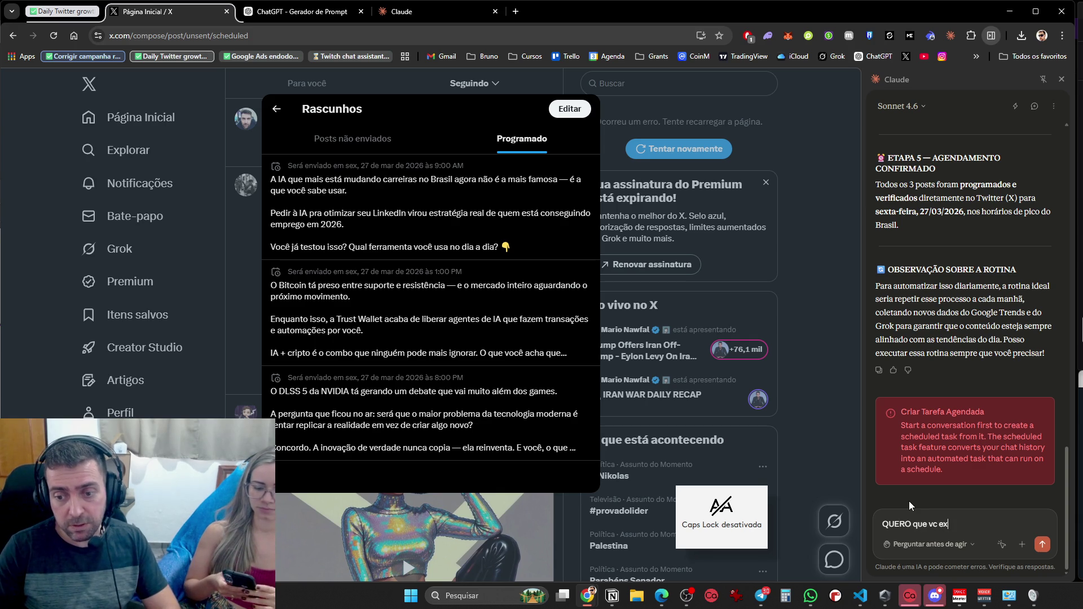
type("iamen")
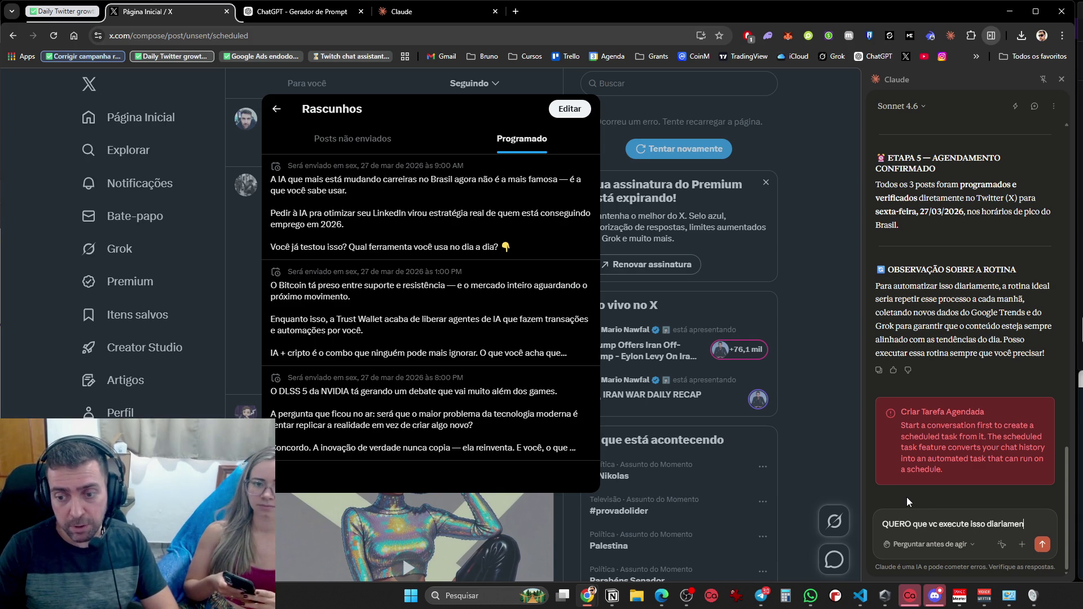
type("te, pelos proximos 30 dias.")
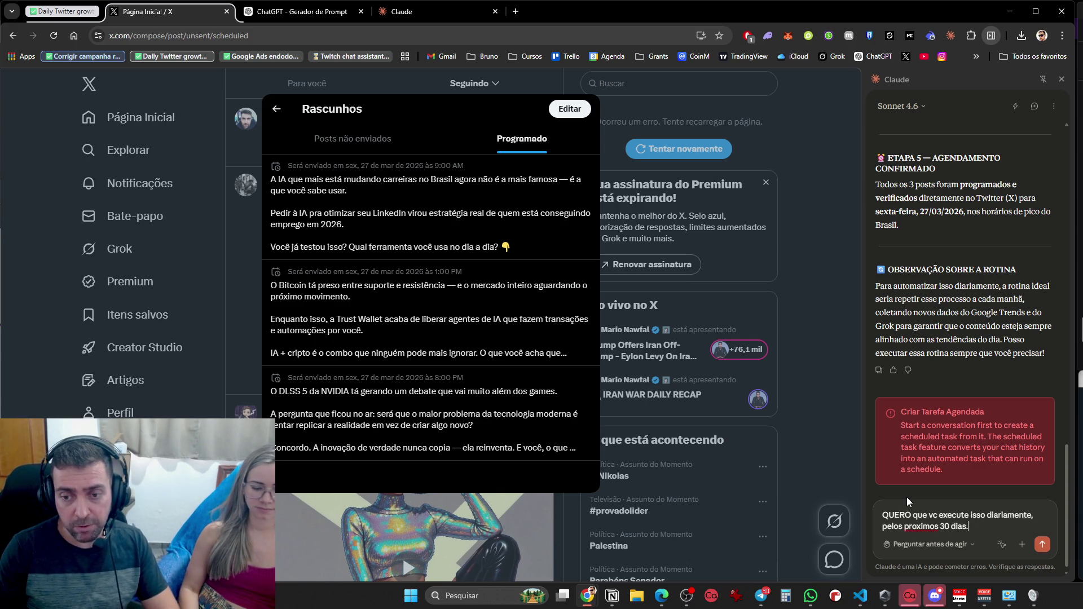
key("shift+Return")
type("Inicie o processo as 8 da man")
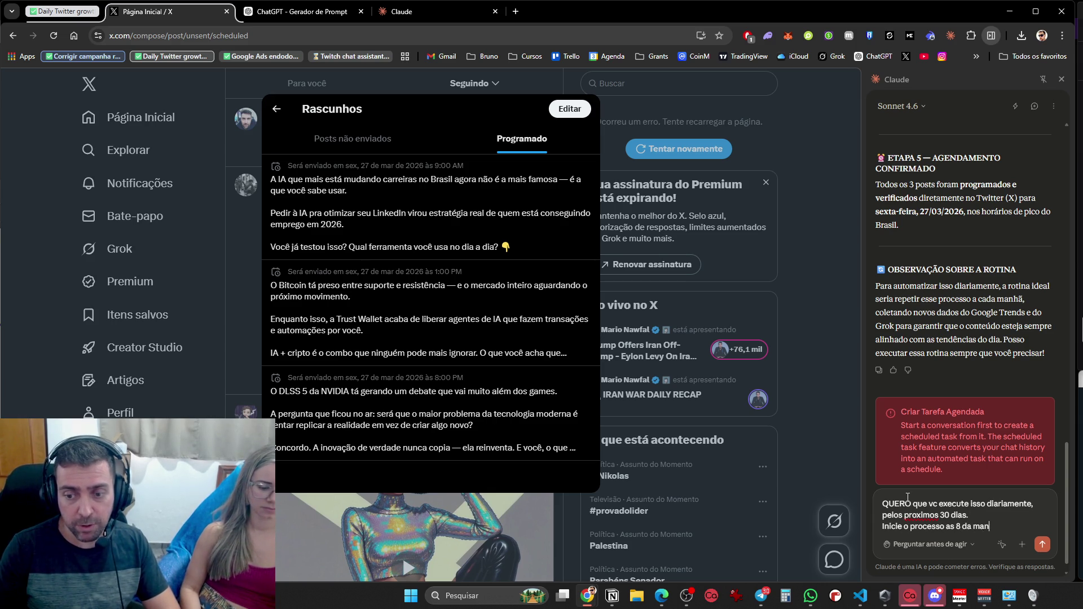
type("ha")
key("Return")
left_click(418, 8)
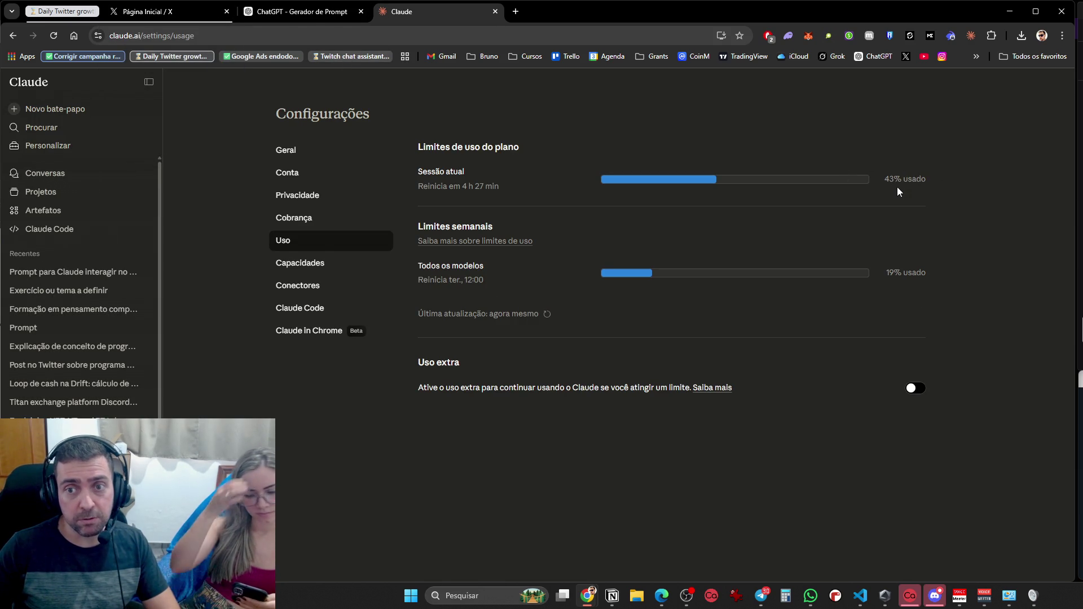
Leave the 43% usage page and return to X to read the agent's reply about daily runs
left_click(311, 16)
left_click(185, 10)
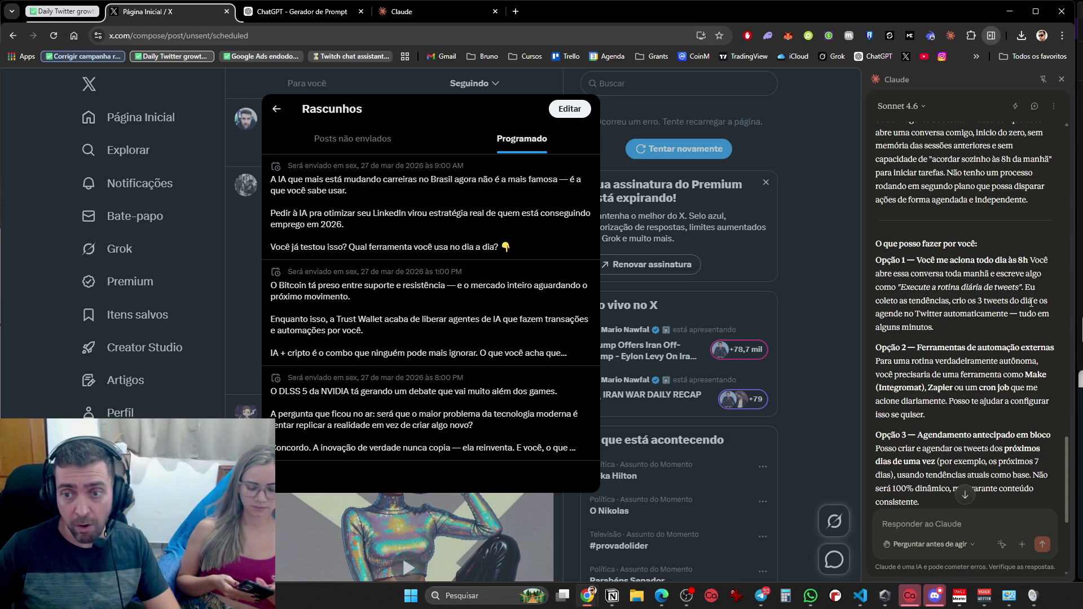
Scroll through the agent's reply and reopen the conversation's three-dot options menu
scroll(964, 288, "down", 3)
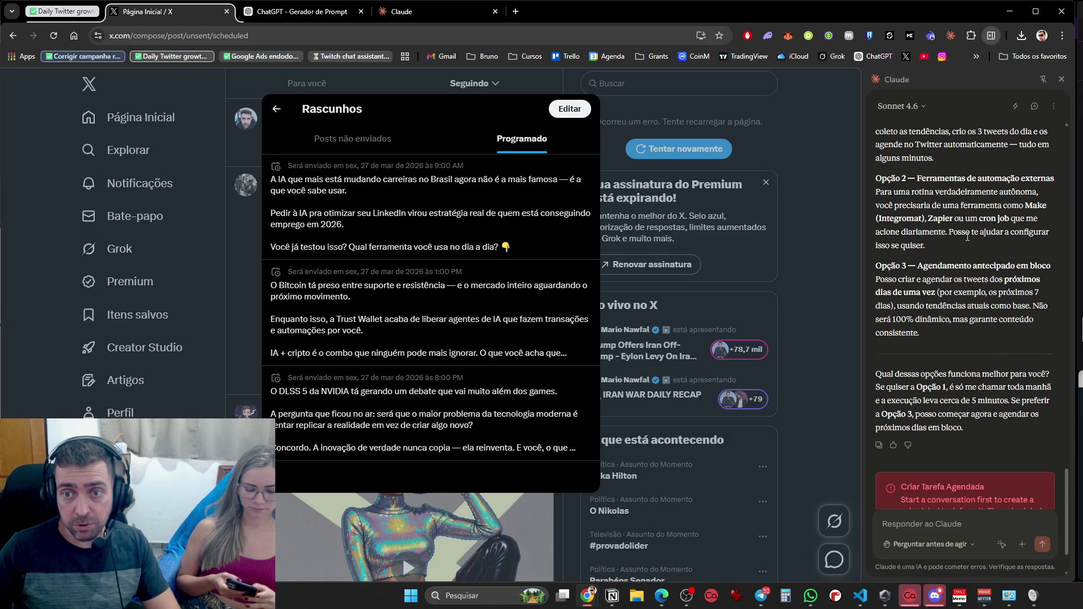
scroll(1005, 271, "down", 2)
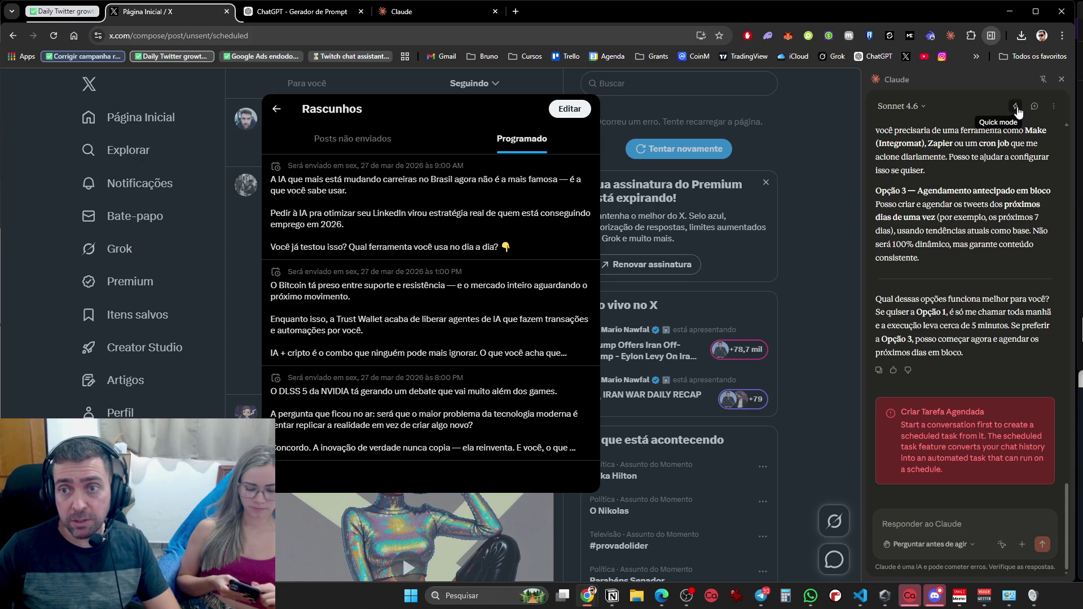
left_click(1053, 108)
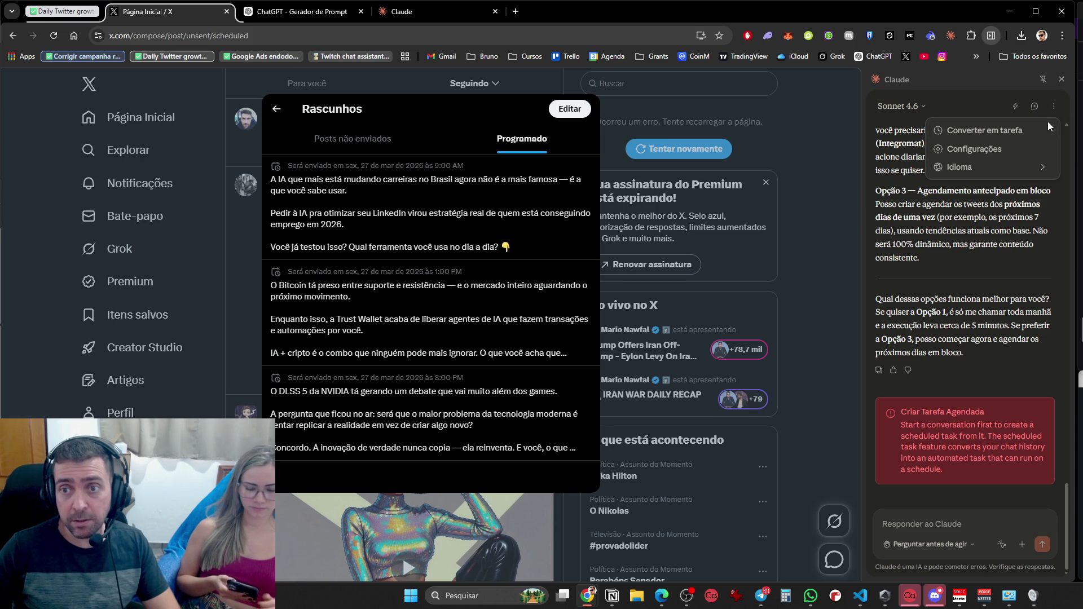
left_click(972, 433)
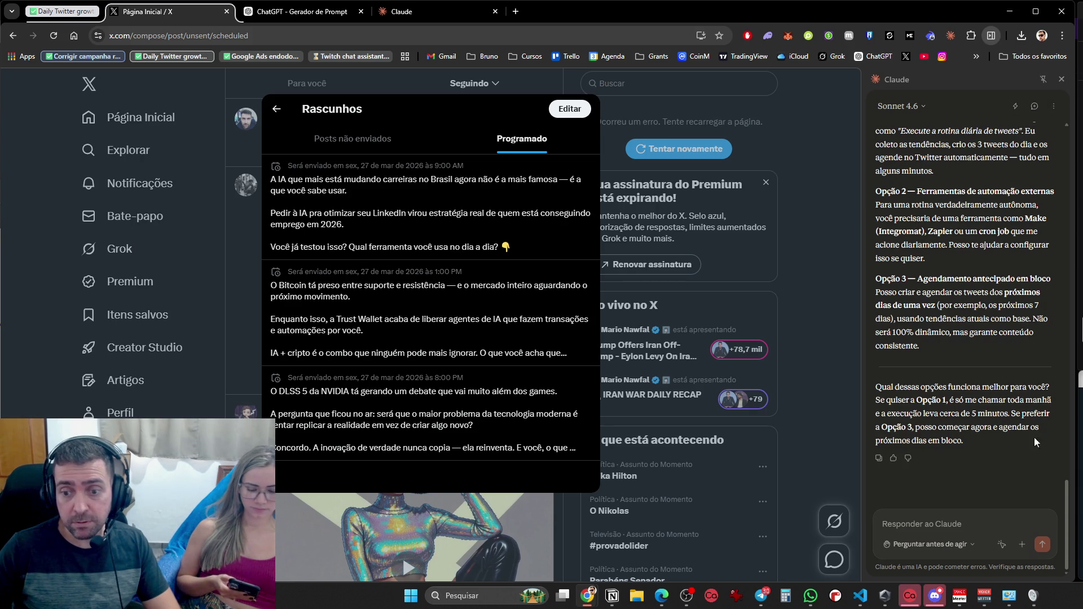
left_click(1054, 108)
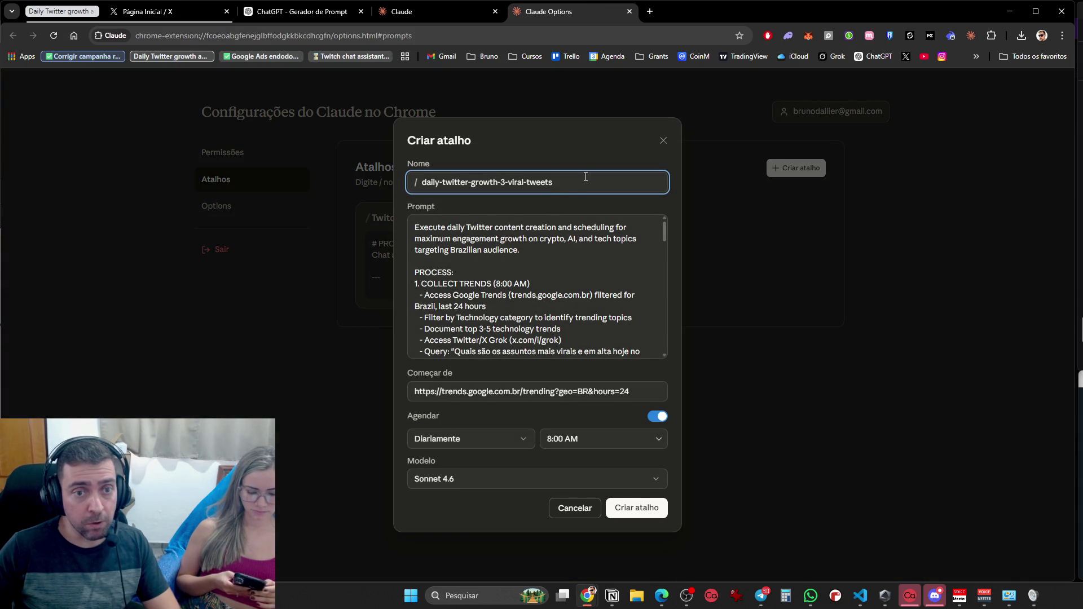
Check the name 'daily-twitter-growth-3-viral-tweets', keep the daily 8:00 AM run time, and create the shortcut
left_click_drag(587, 177, 377, 168)
left_click_drag(614, 178, 420, 180)
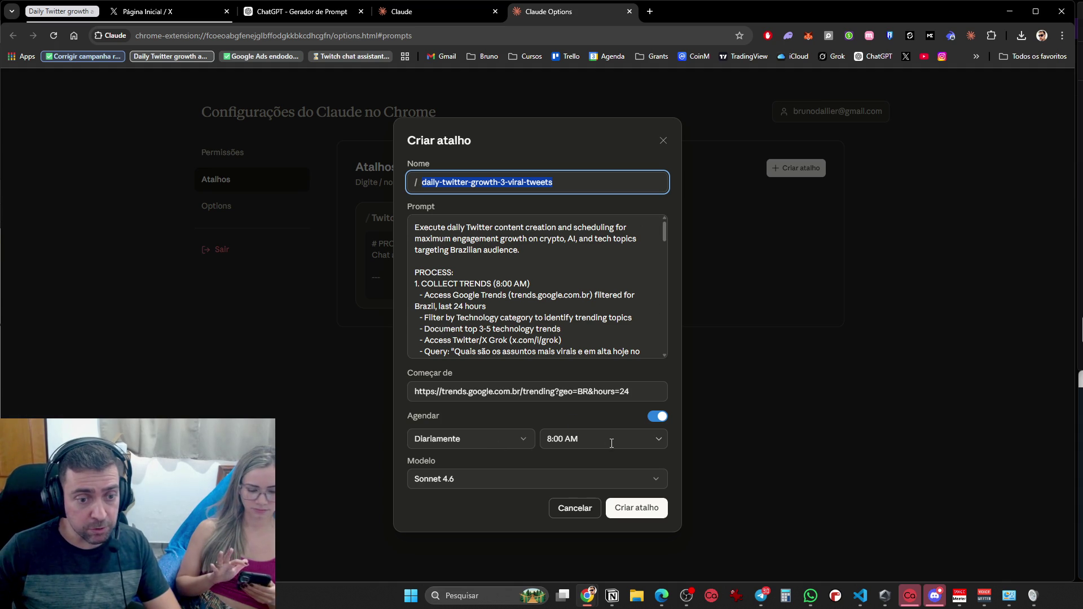
left_click(655, 441)
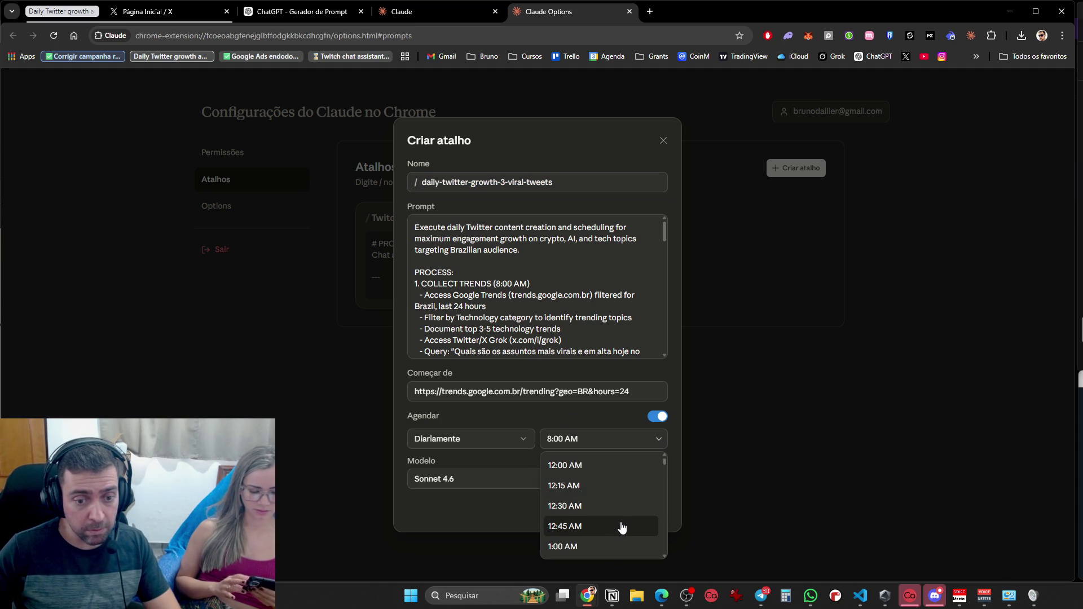
left_click(632, 439)
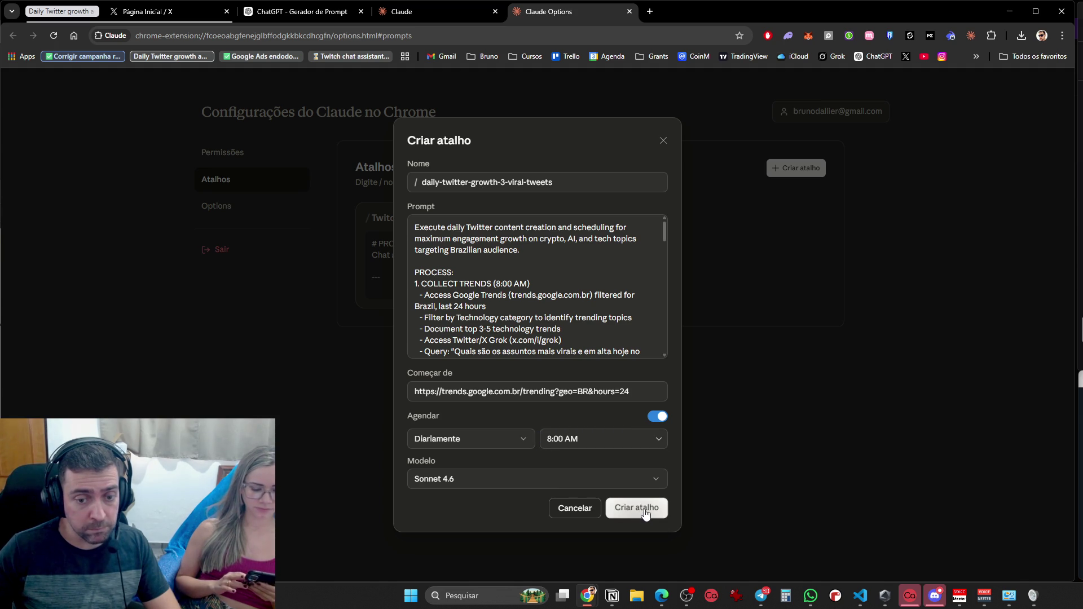
left_click(639, 510)
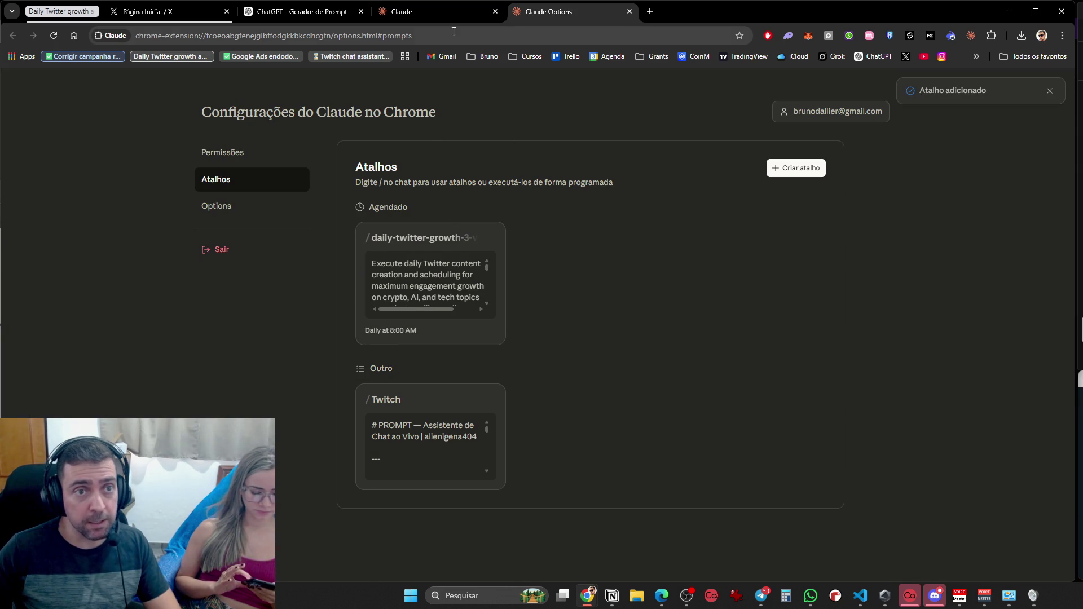
Look over the Claude usage tab and X's scheduled posts, closing the side panel menu
key("ctrl+shift+Tab")
left_click(169, 11)
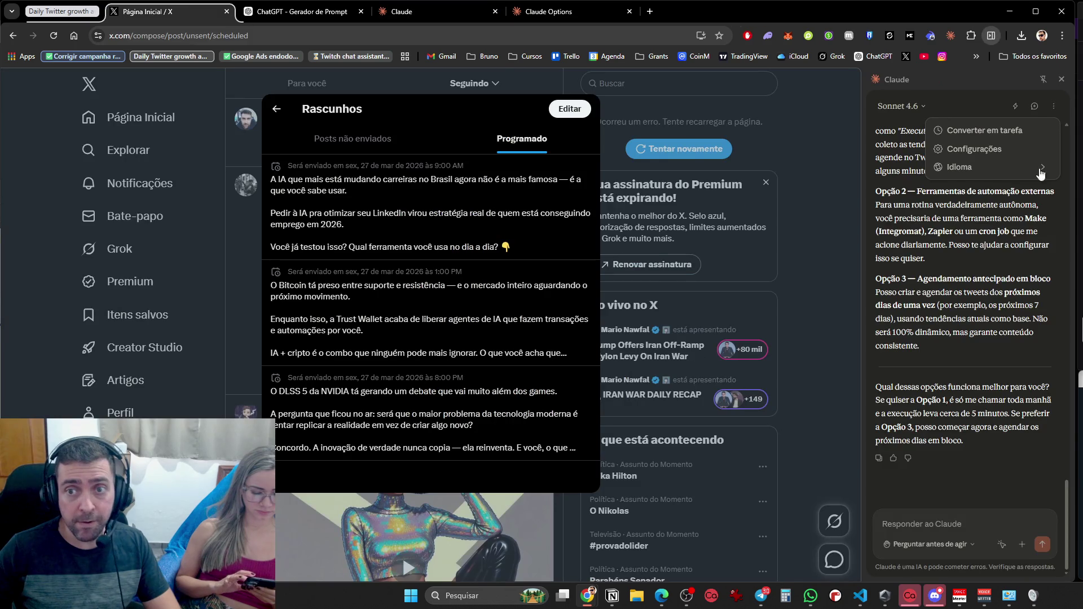
left_click(1016, 232)
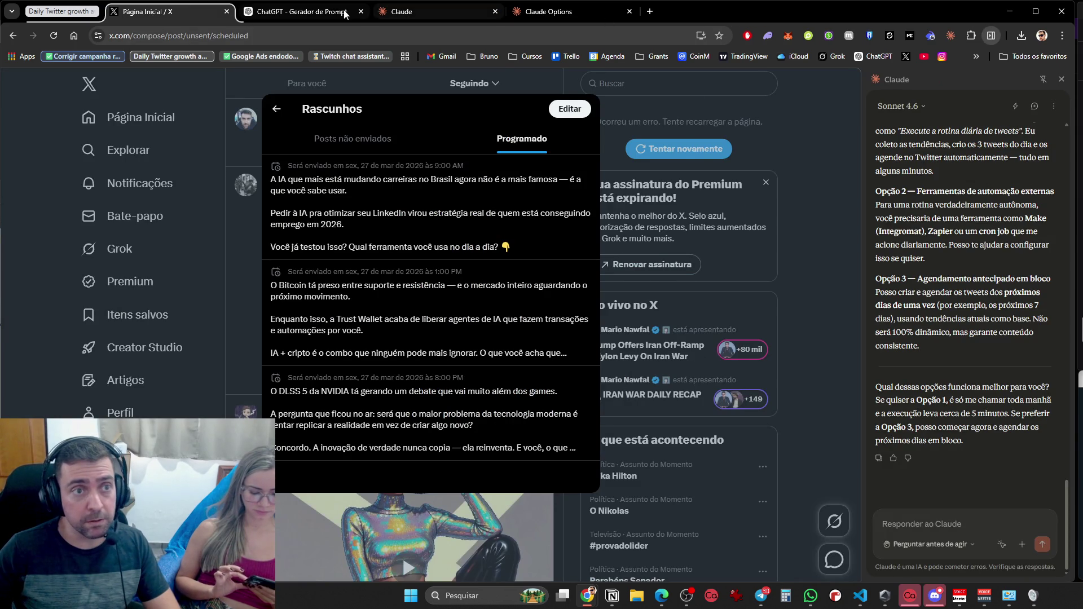
key("ctrl+Tab")
left_click(421, 11)
Load X's home feed in a new tab with the Claude side panel open beside it
left_click(650, 11)
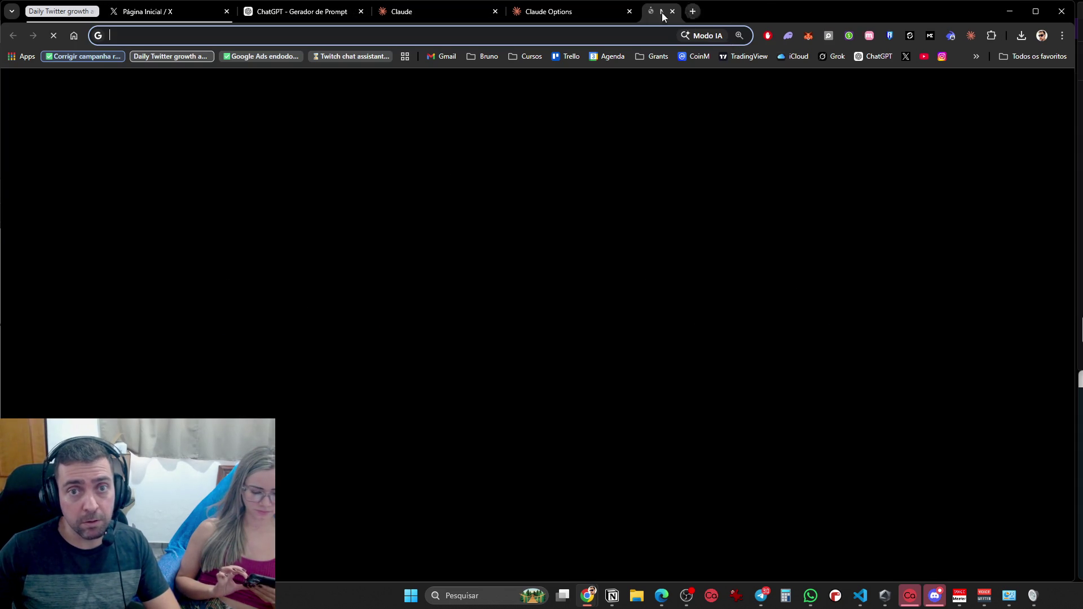
left_click(906, 56)
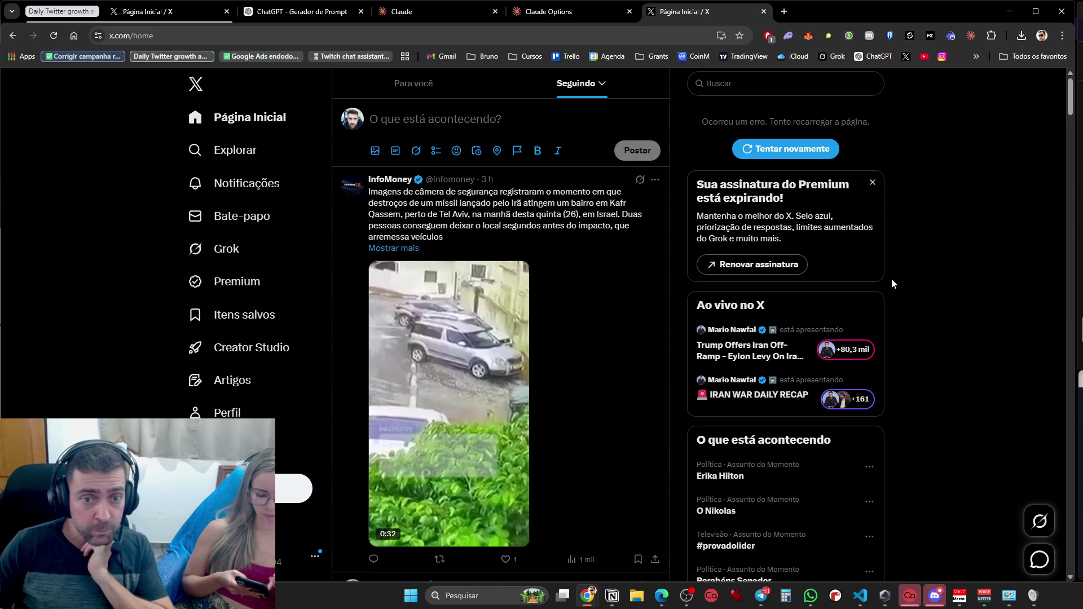
left_click(973, 36)
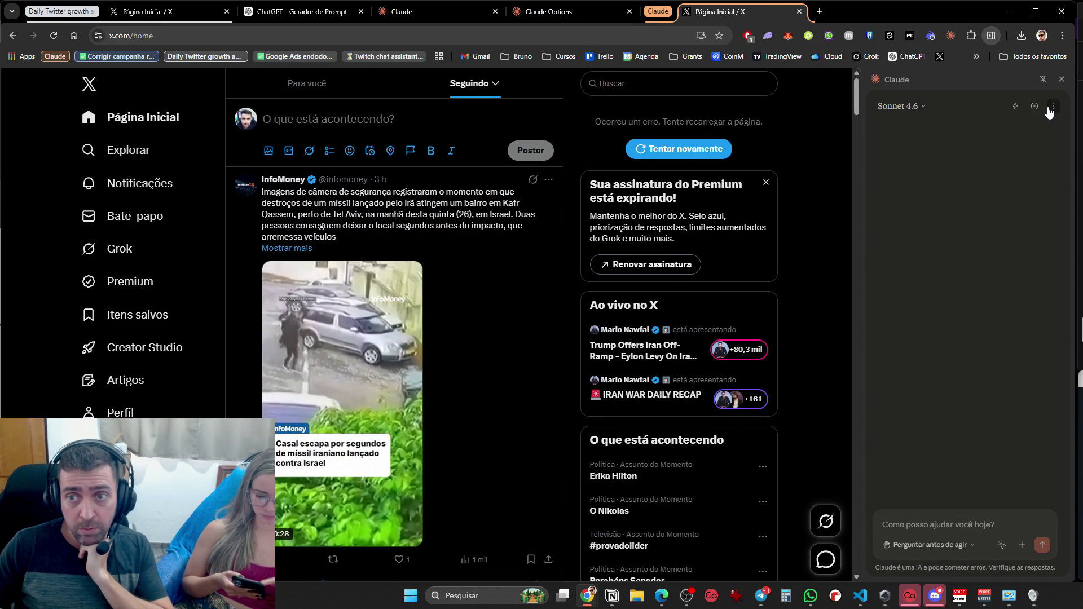
Try the experimental Quick mode in the Claude panel, then dismiss its notice
left_click(1015, 108)
left_click(1046, 258)
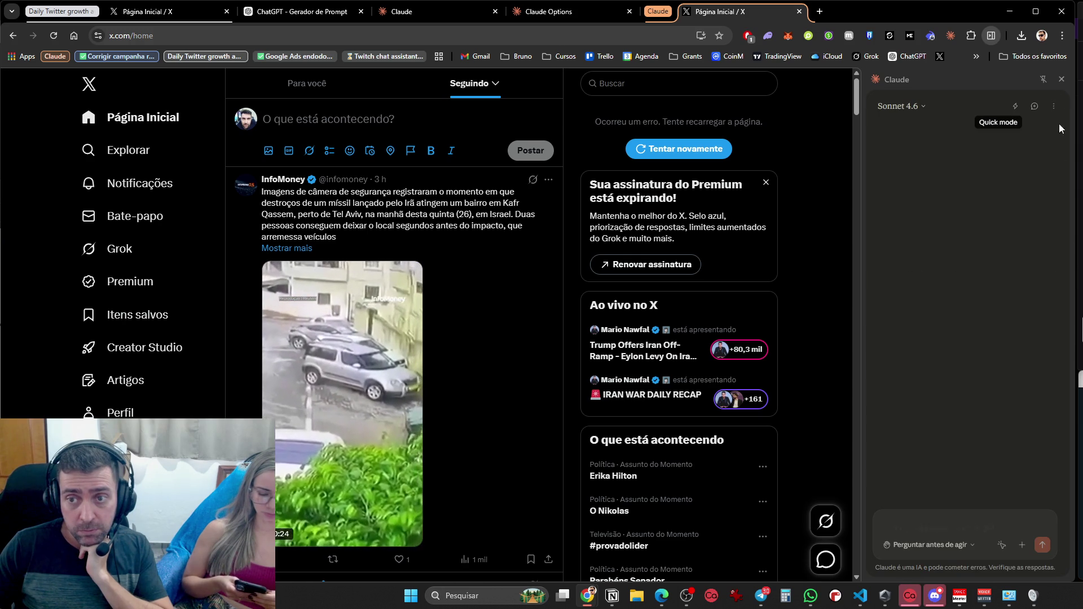
left_click(1053, 107)
left_click(938, 102)
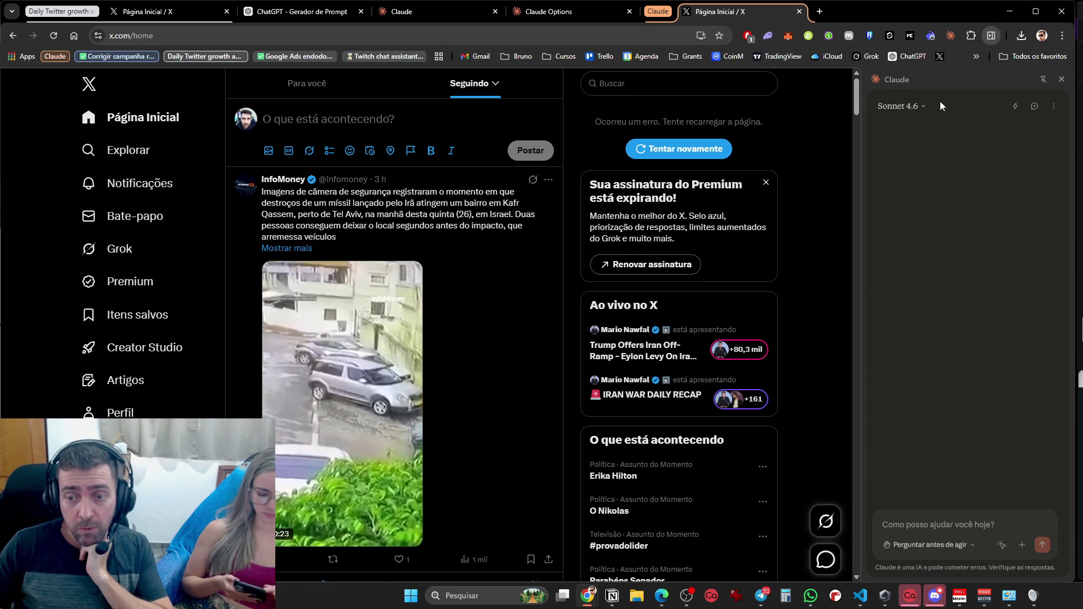
Type / in the chat input to list commands, then go to the extension's shortcut settings
left_click(938, 512)
type("/")
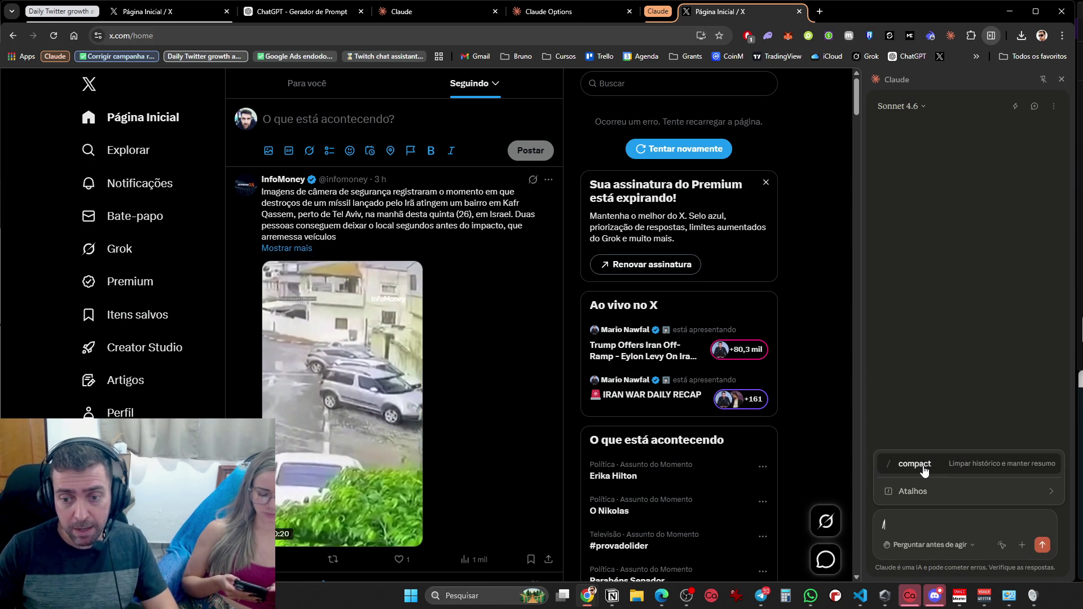
key("BackSpace")
type("/")
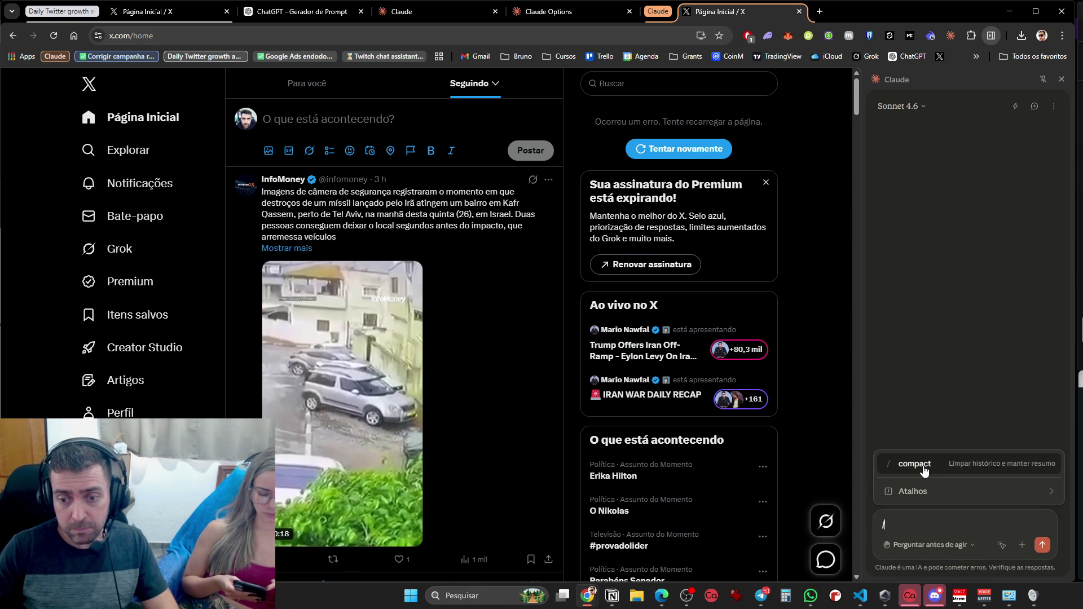
left_click(1054, 108)
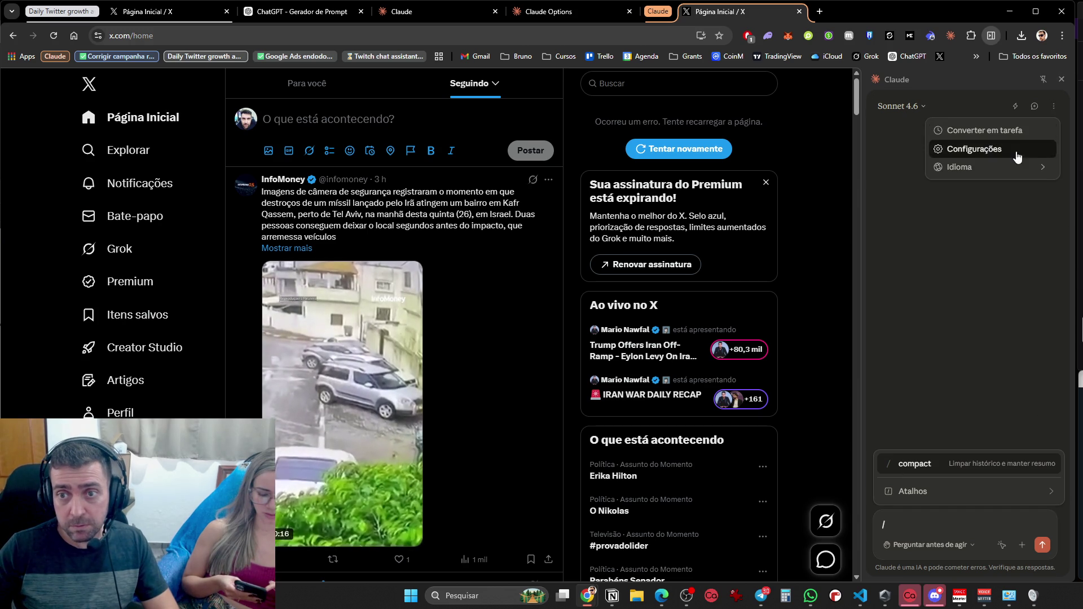
left_click(1009, 151)
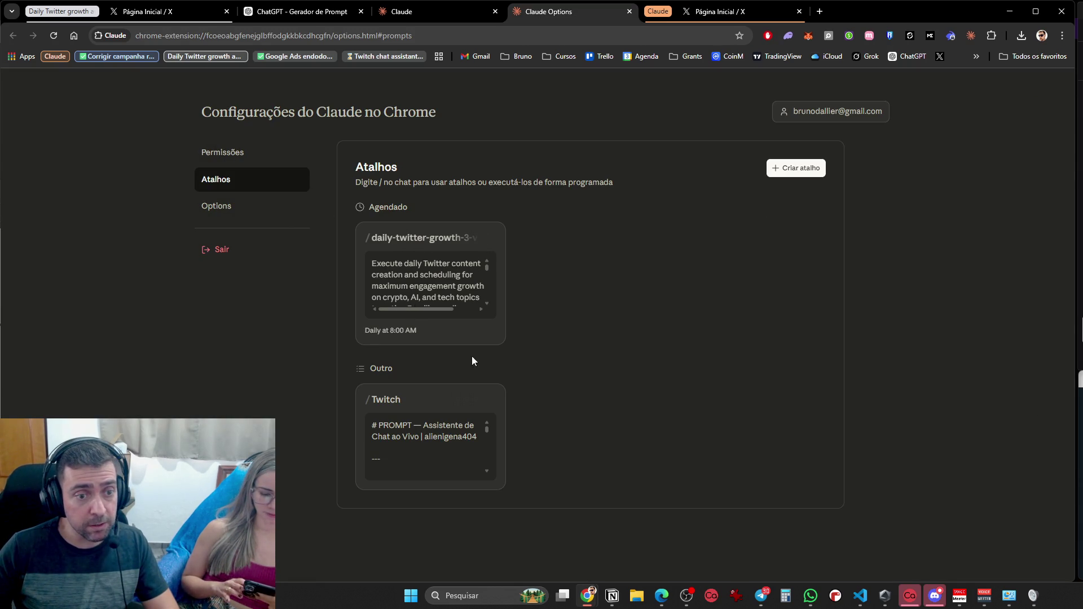
Delete the Twitch shortcut and confirm the deletion
left_click(490, 398)
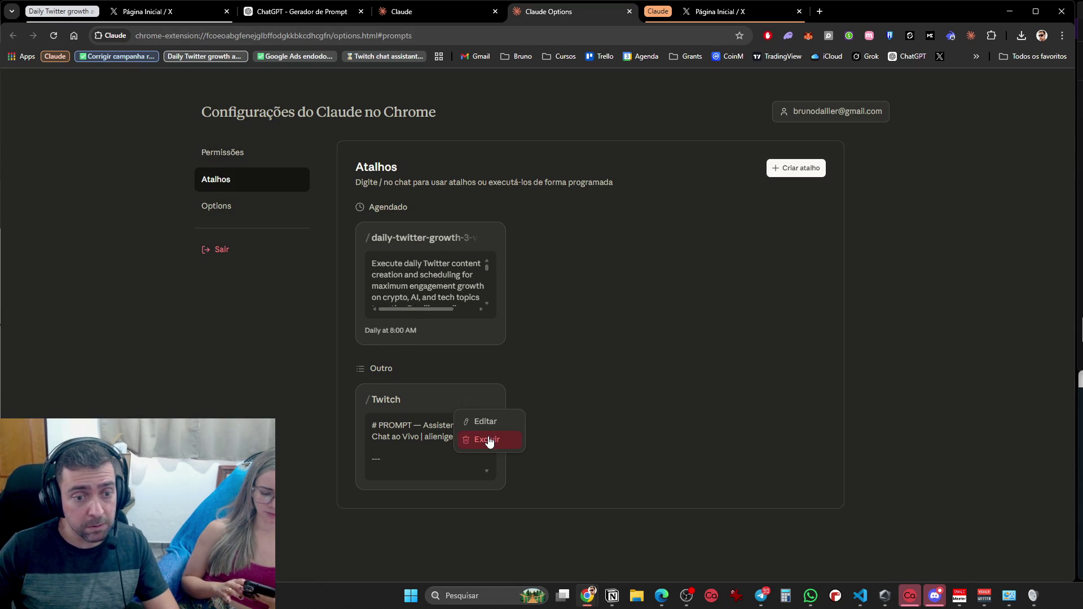
left_click(487, 439)
left_click(586, 111)
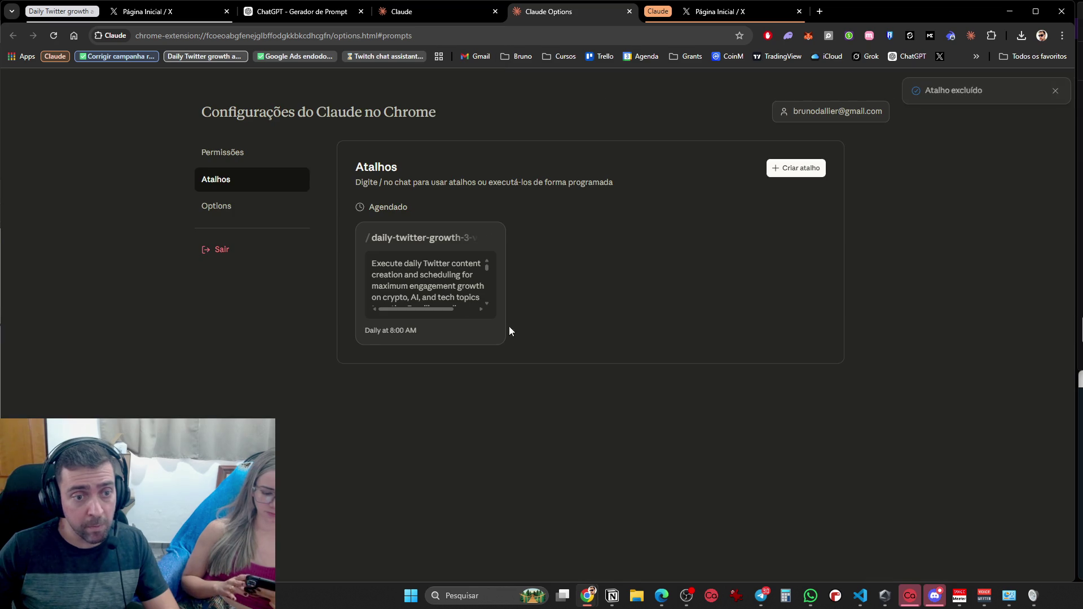
Rename the daily tweet shortcut to 'Twitter', save it, and close the settings tab
left_click(487, 242)
left_click(494, 261)
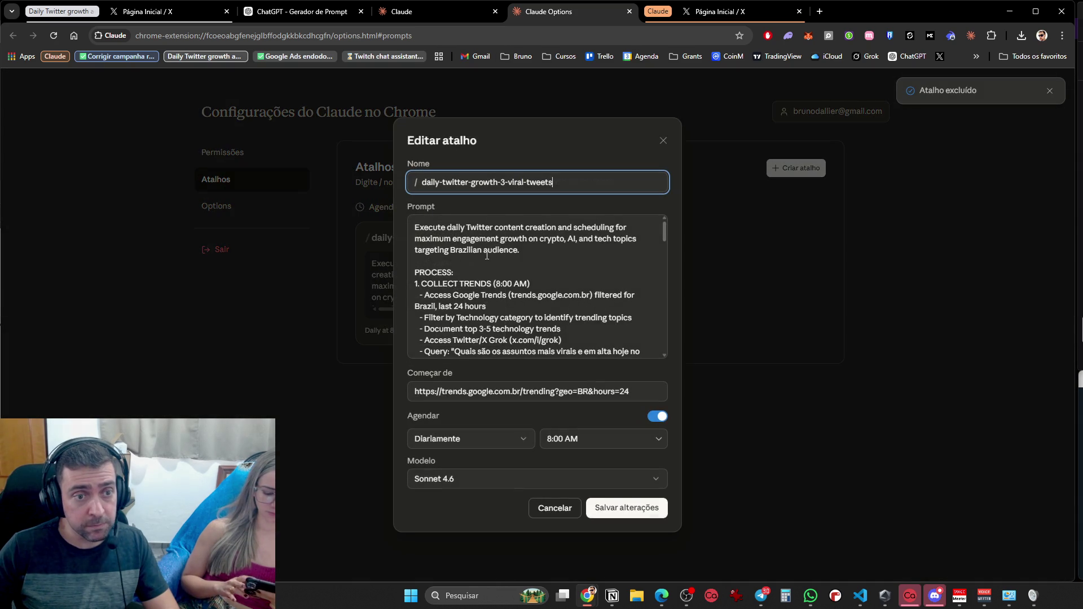
left_click_drag(558, 182, 500, 182)
type("Twitter")
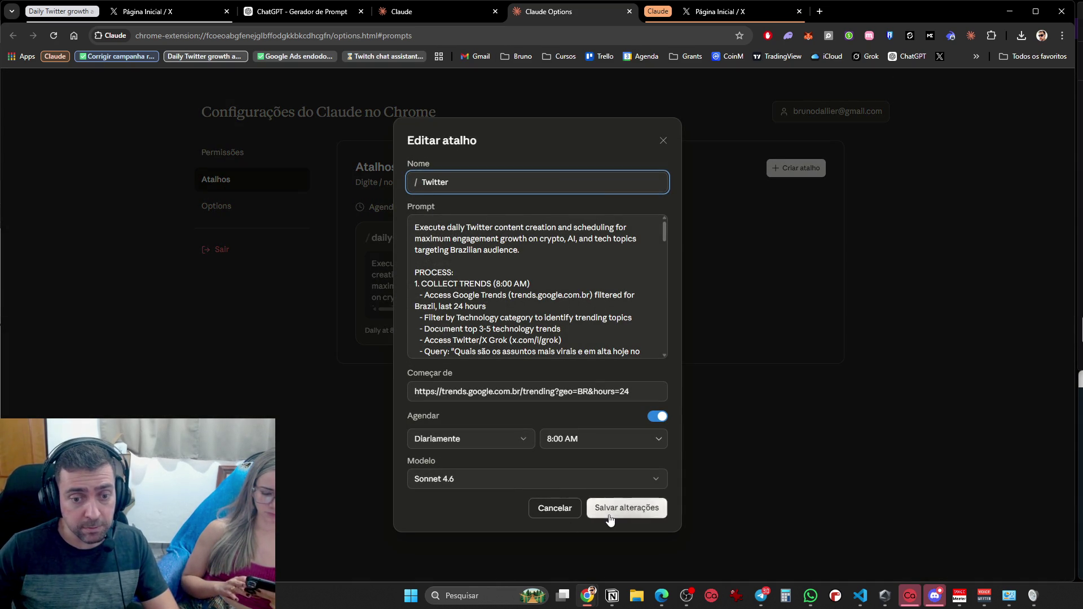
left_click(610, 511)
middle_click(577, 8)
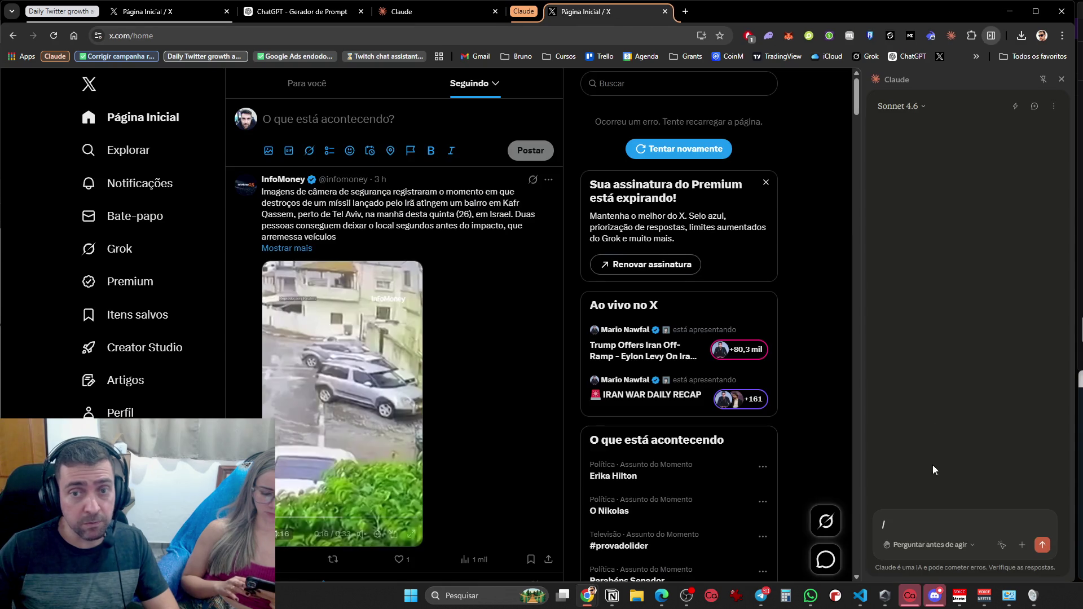
Check that '/tw' suggests the Twitter shortcut in the side panel, then clear the input
type("/tw")
left_click(913, 420)
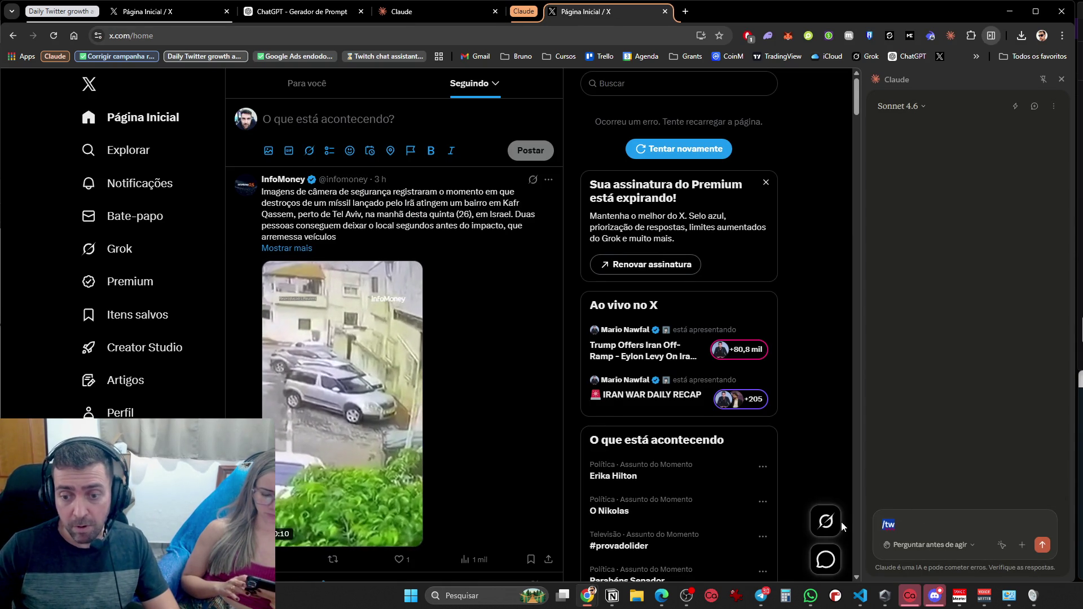
key("BackSpace")
key("BackSpace")
key("BackSpace")
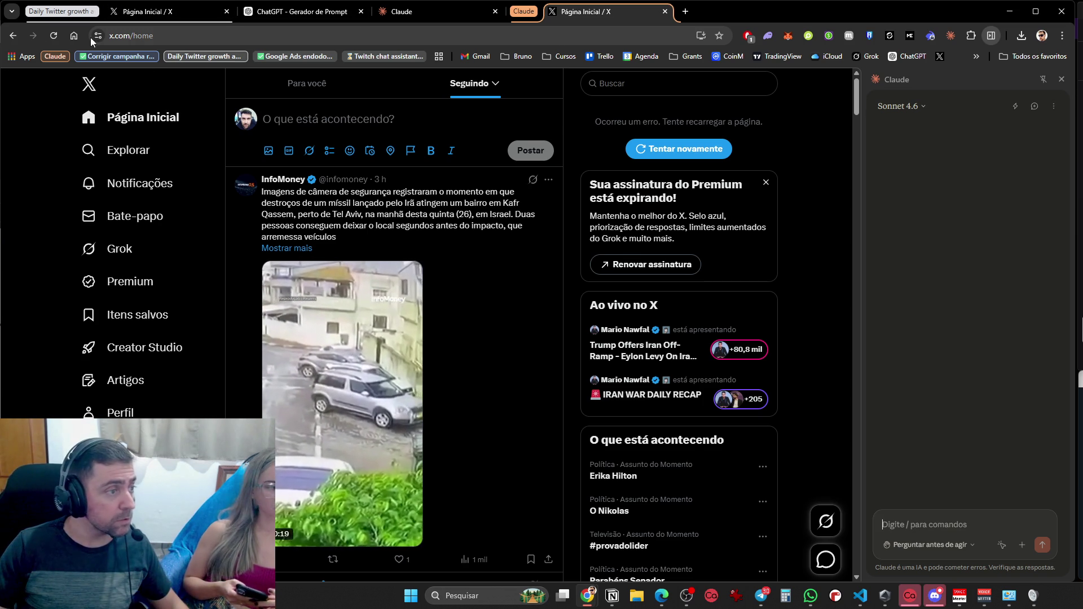
left_click(452, 17)
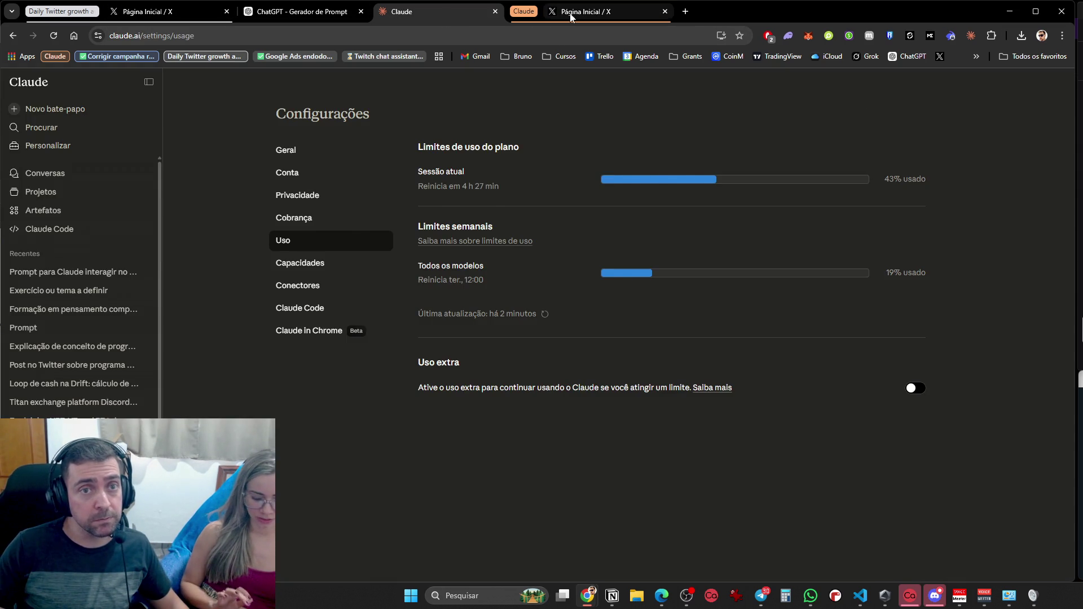
After reviewing 43% session and 19% weekly usage, return to the X home tab
left_click(572, 12)
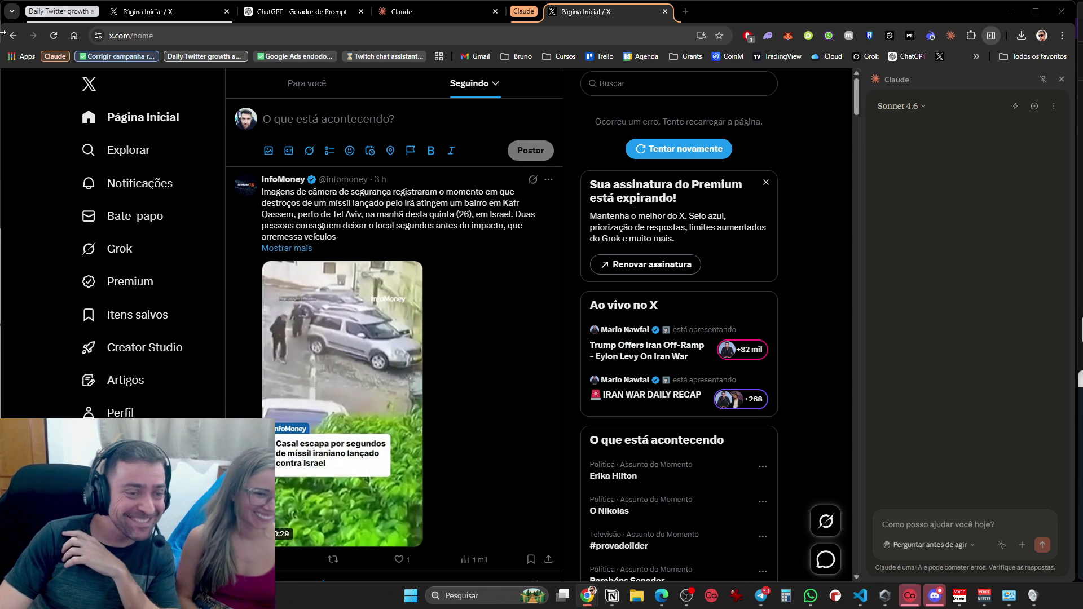
Revisit the ChatGPT 'Gerador de Prompt' conversation, then bring Visual Studio Code forward
left_click(457, 15)
left_click(310, 14)
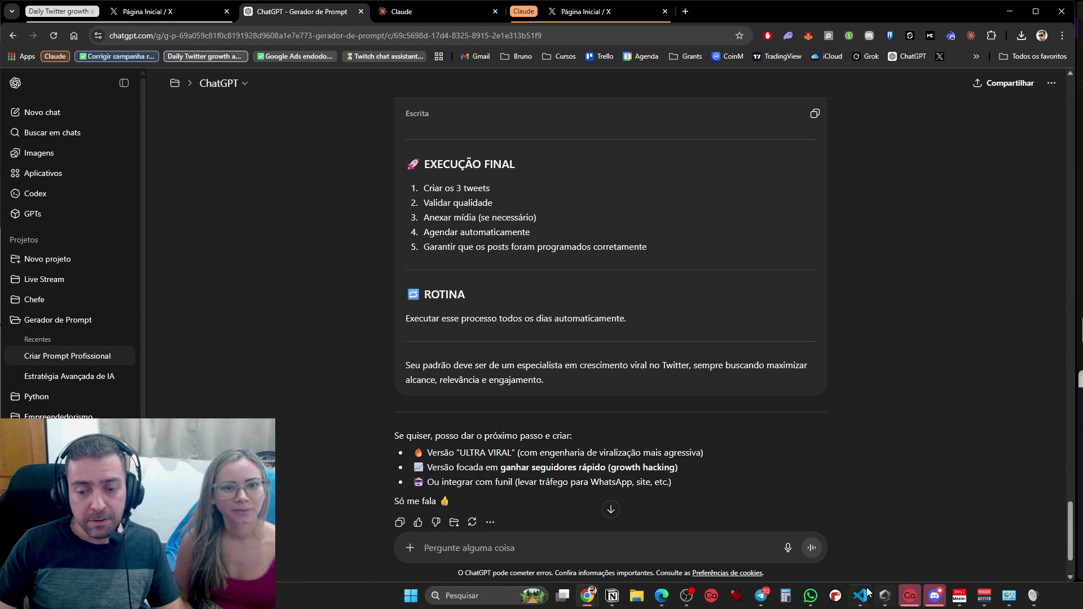
left_click(870, 591)
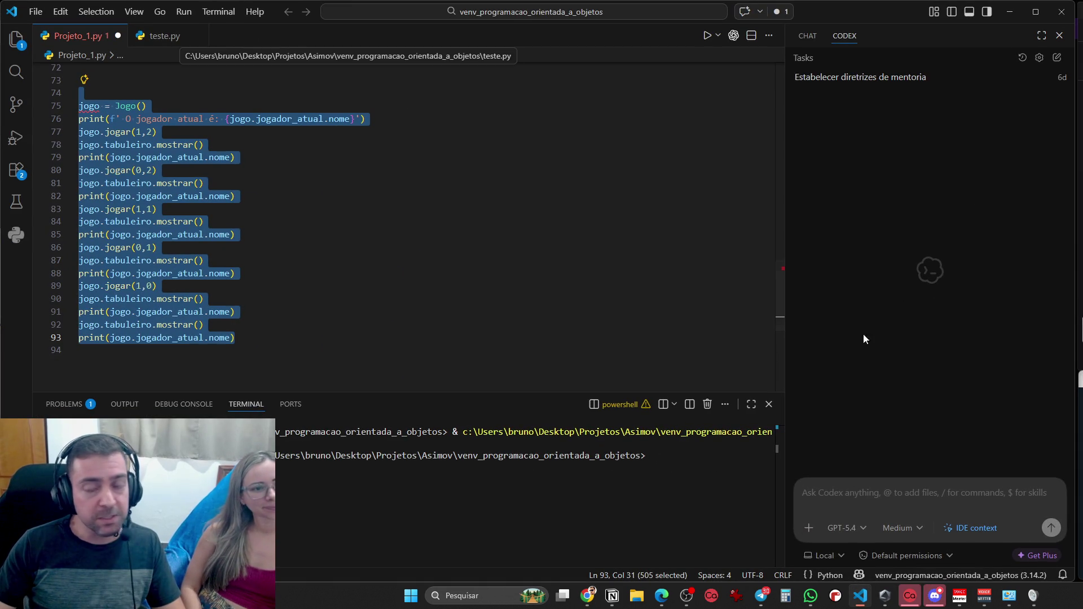